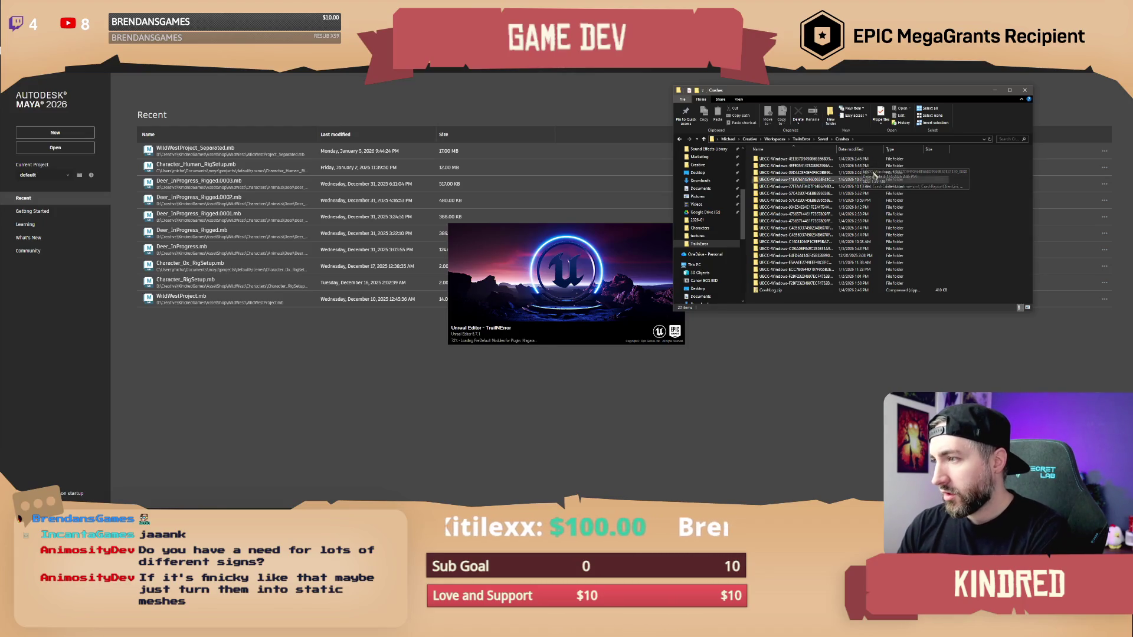
Sort crashes by date modified, open the newest UECC crash folder, and select its four files.
click(864, 150)
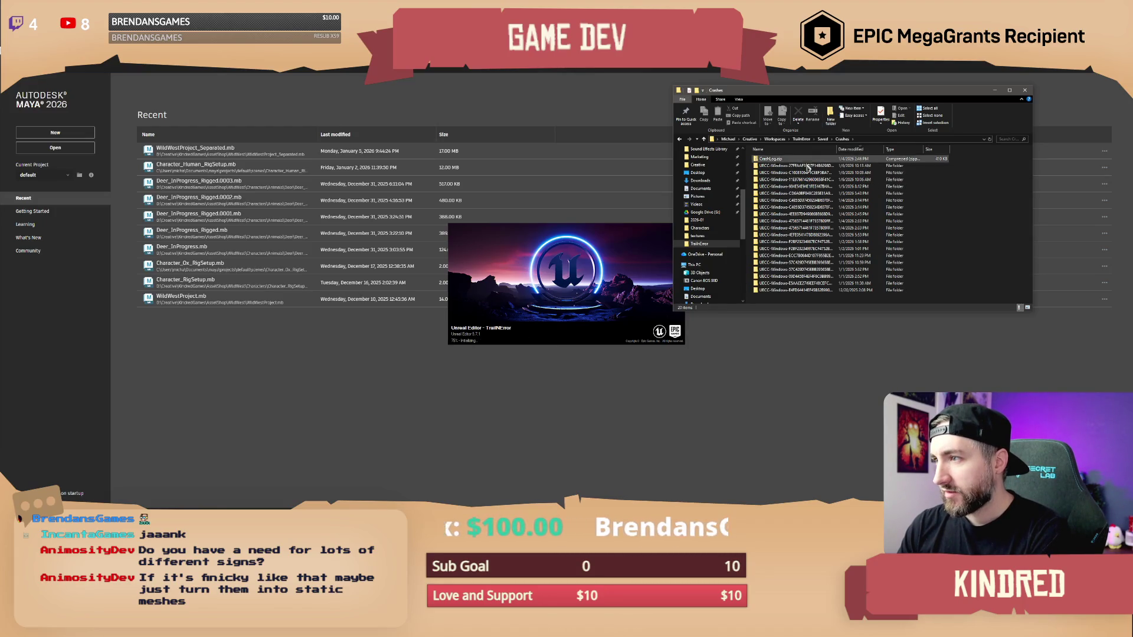
click(780, 161)
double_click(782, 166)
drag(797, 209, 788, 158)
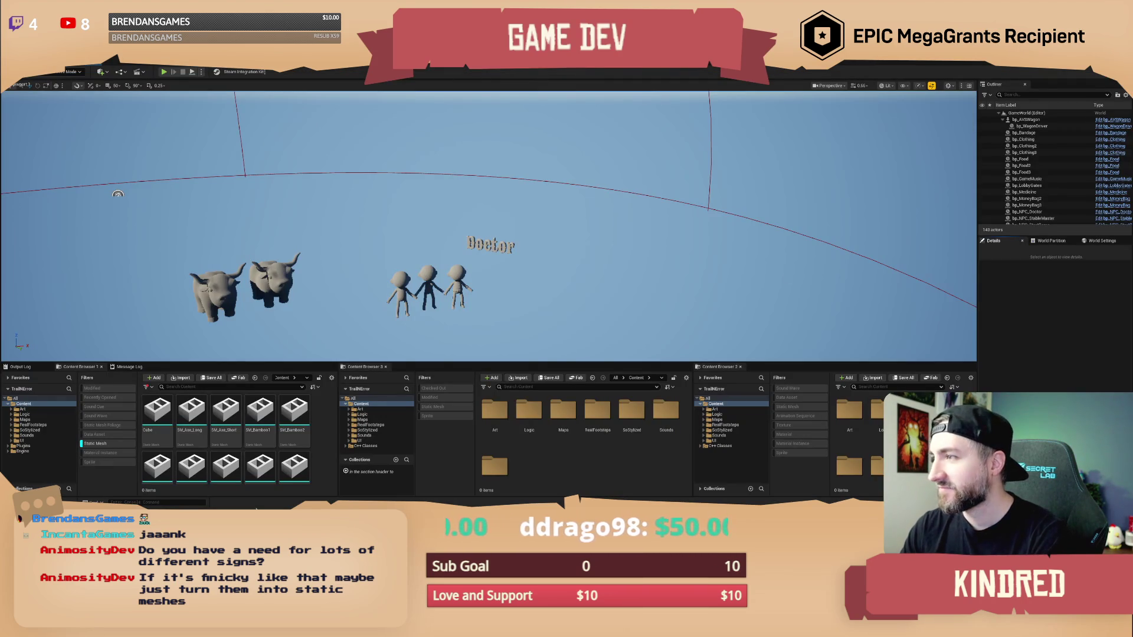
Bring the File Explorer crash folder back in front while the Unreal level finishes loading.
key(alt+Tab)
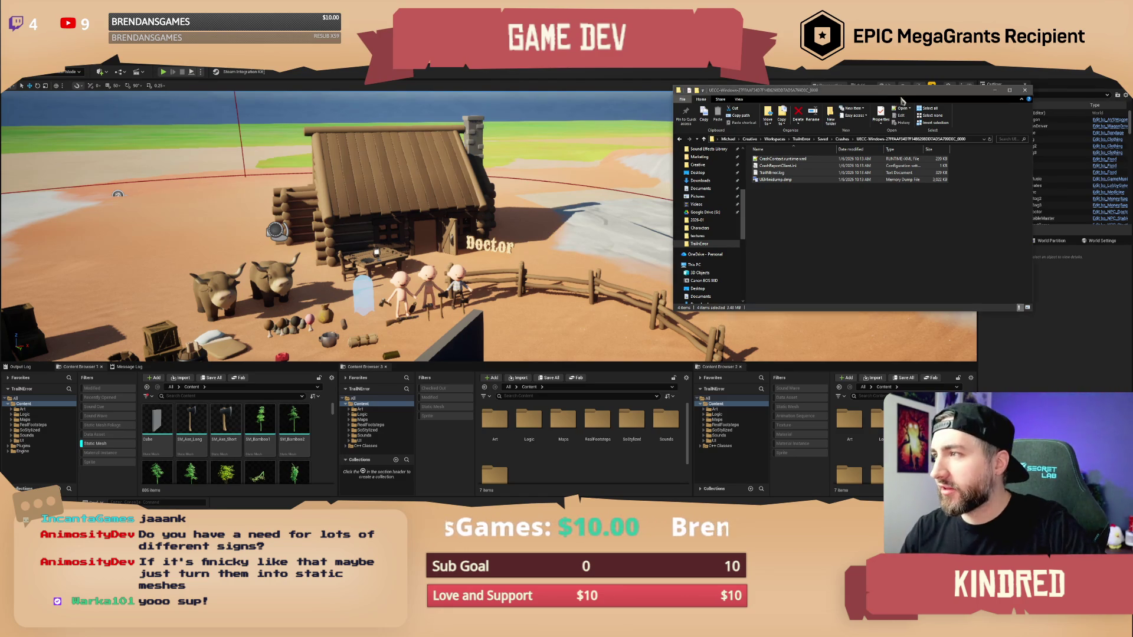
Move the crash folder window aside and close it.
drag(907, 95, 811, 151)
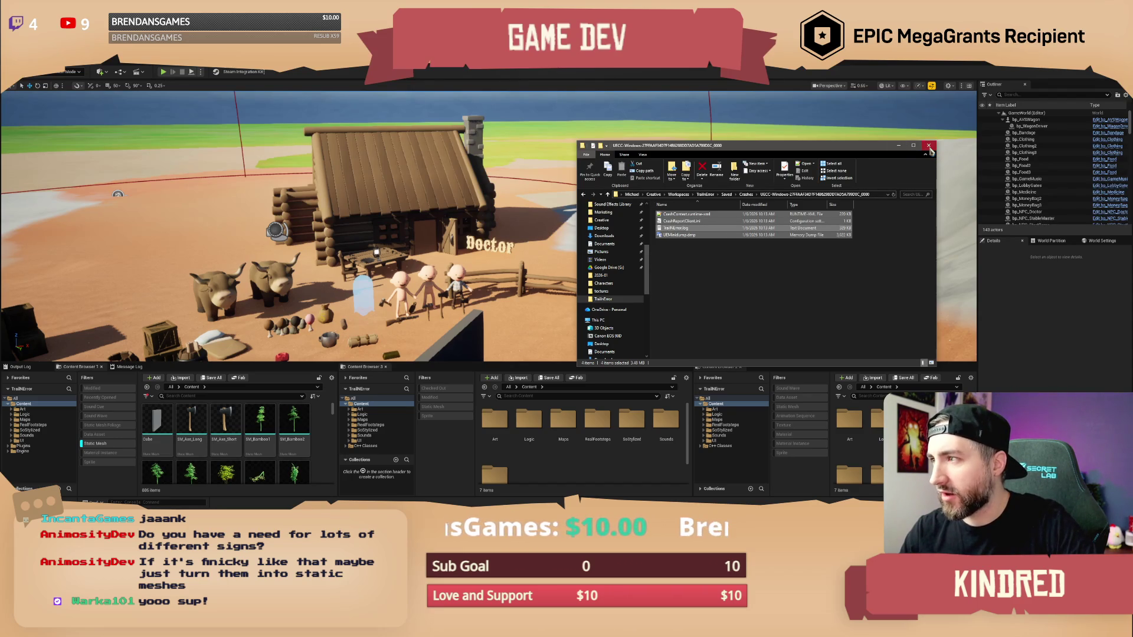
click(929, 146)
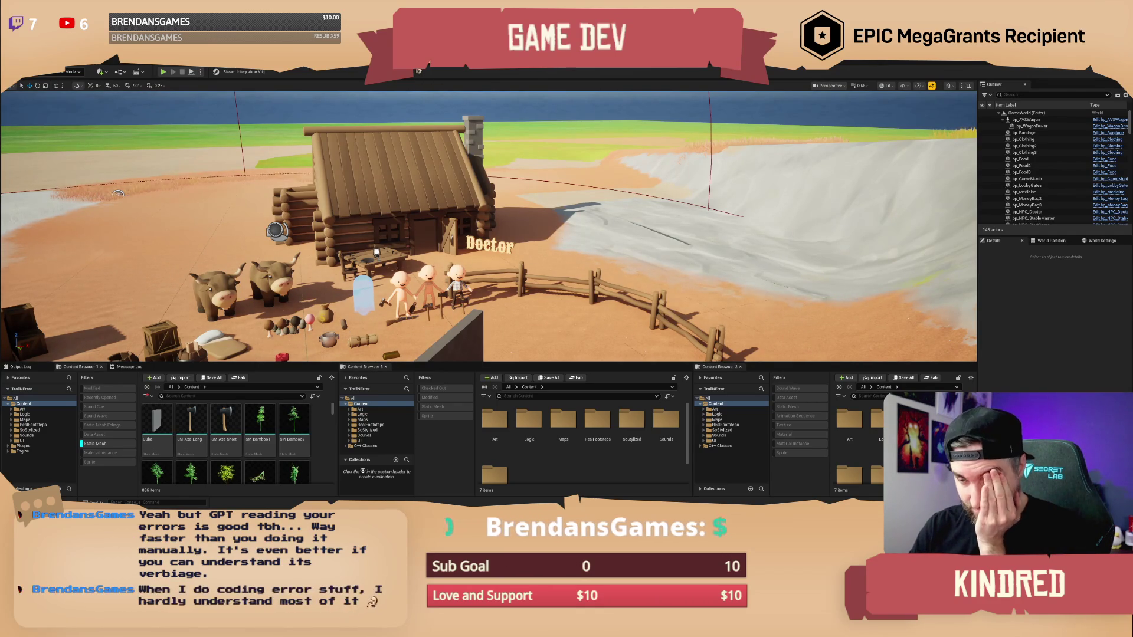
Filter Content Browser 3 by 'sign' and view the SM_Sign_Hanging_Long info tooltip.
click(593, 469)
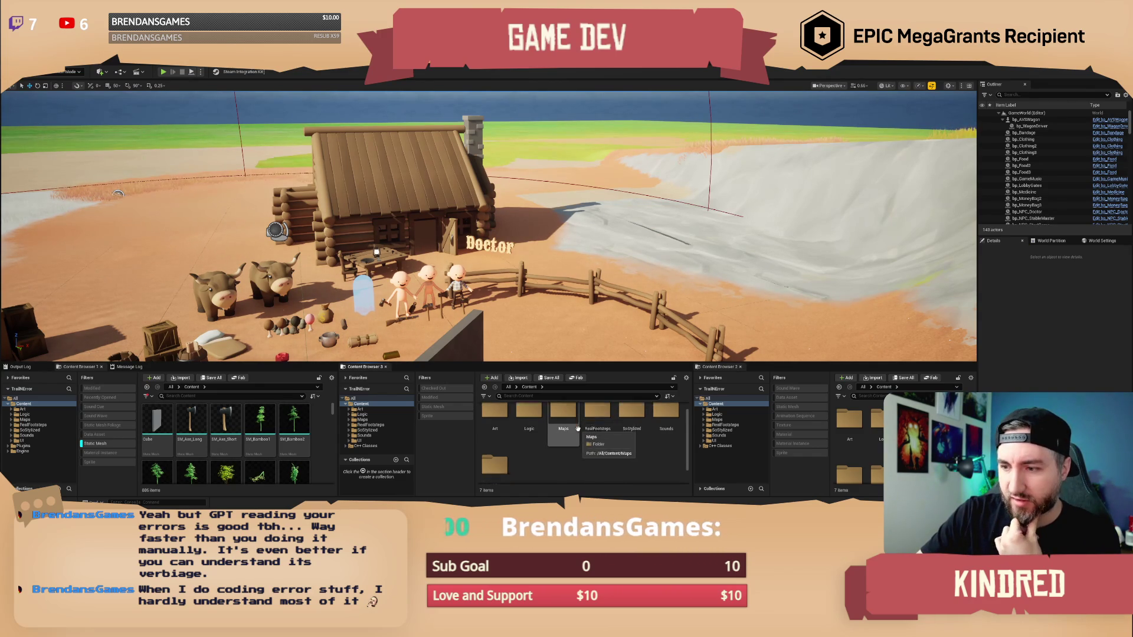
scroll(578, 434, down, 1)
scroll(580, 433, up, 1)
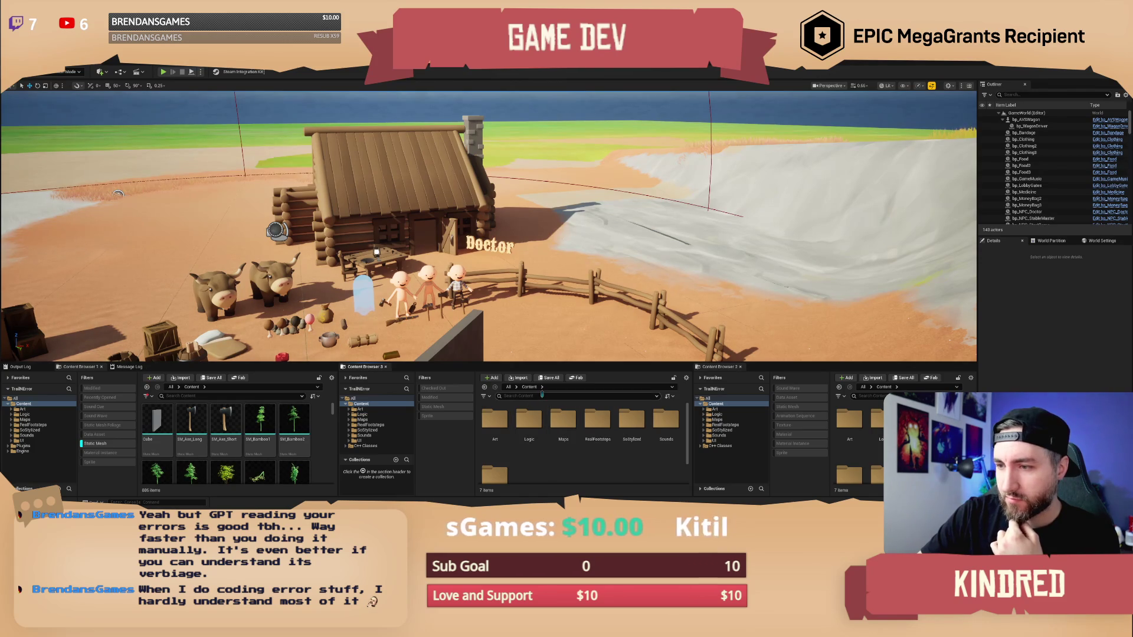
text(sign)
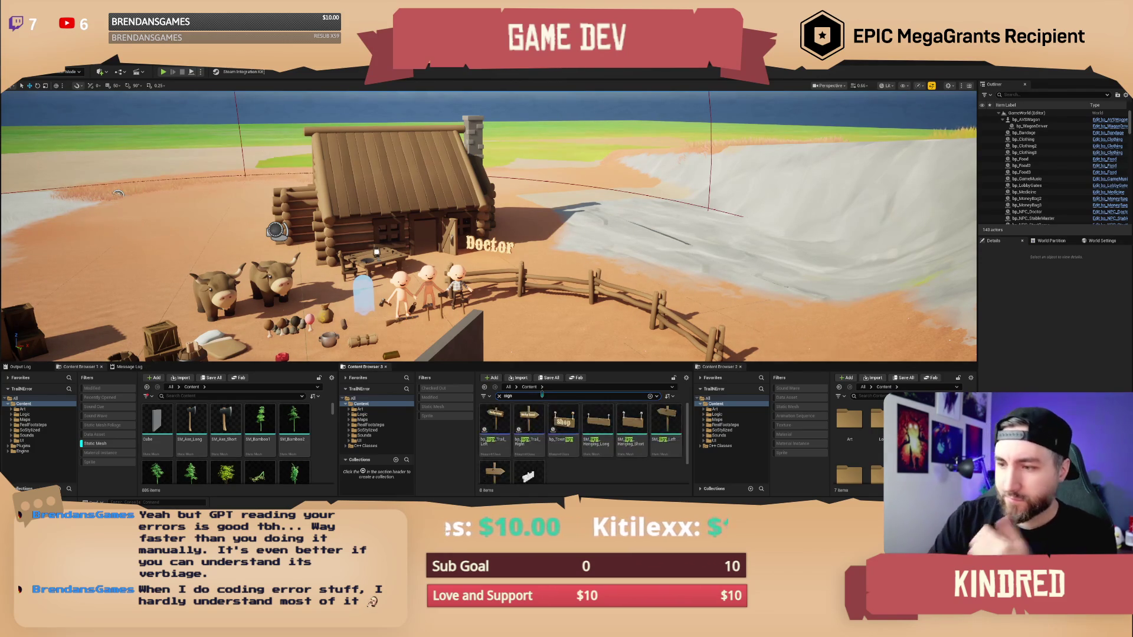
mouse_move(583, 420)
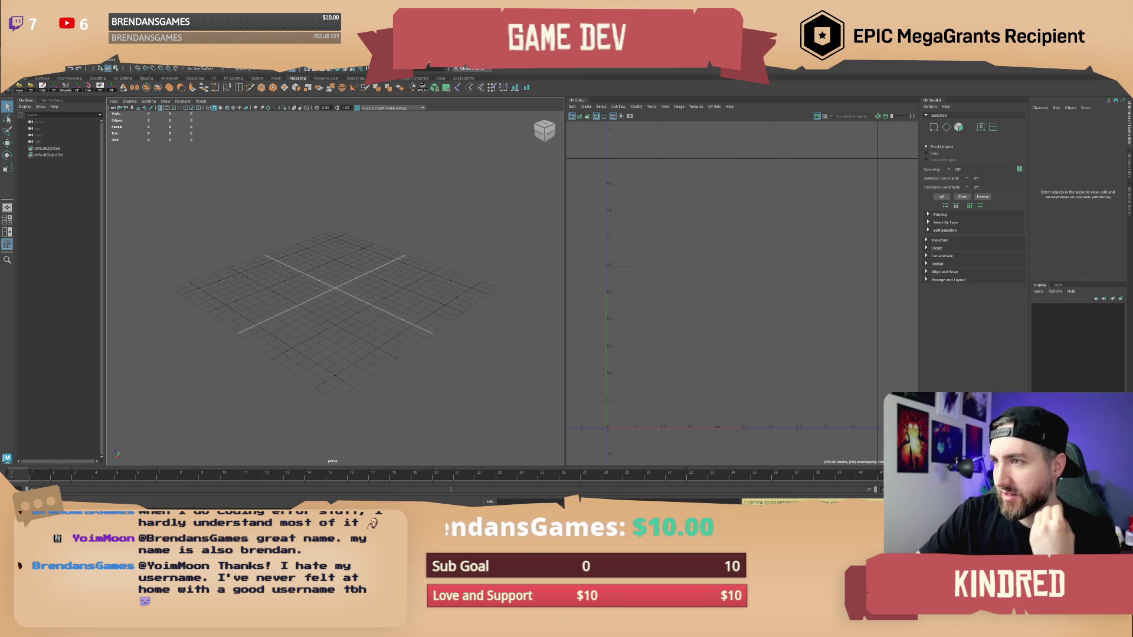
Dismiss the UV editing panel beside the empty Maya scene to widen the view.
click(589, 101)
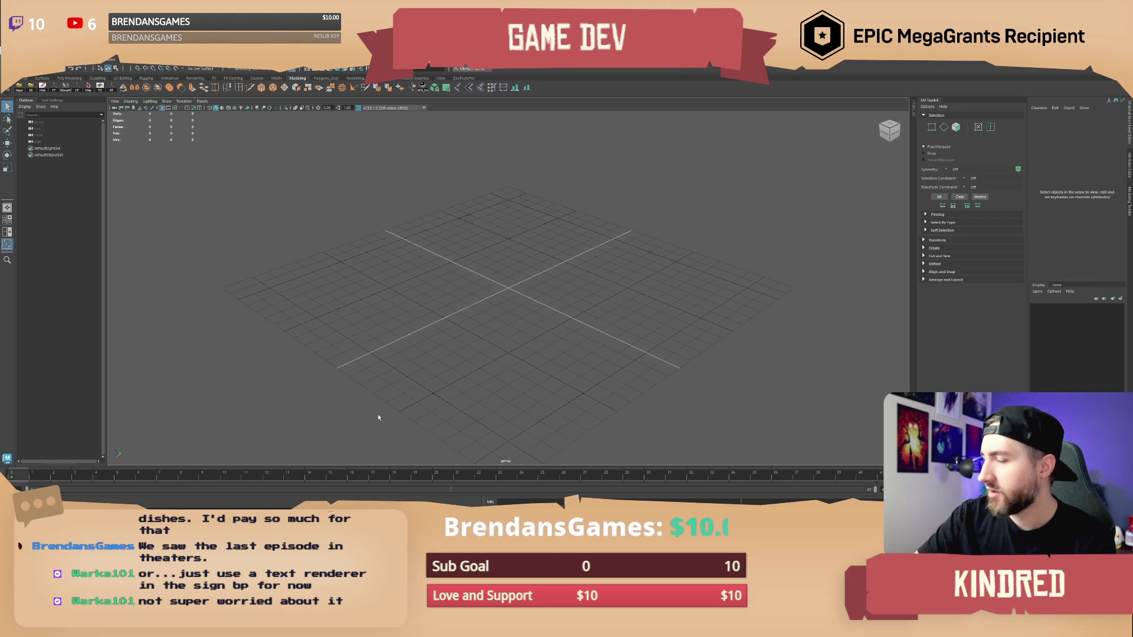
Close the docked UV Editor so the perspective grid fills the workspace.
click(429, 66)
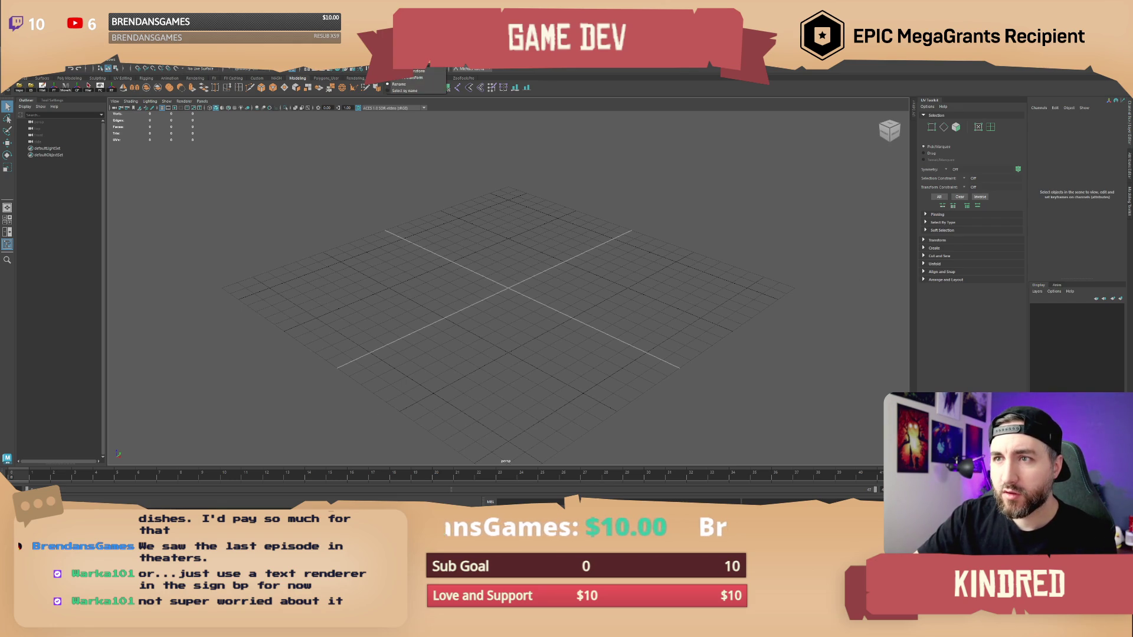
Search Maya's tools for 'text' and create a Polygon Type object in the scene.
key(Escape)
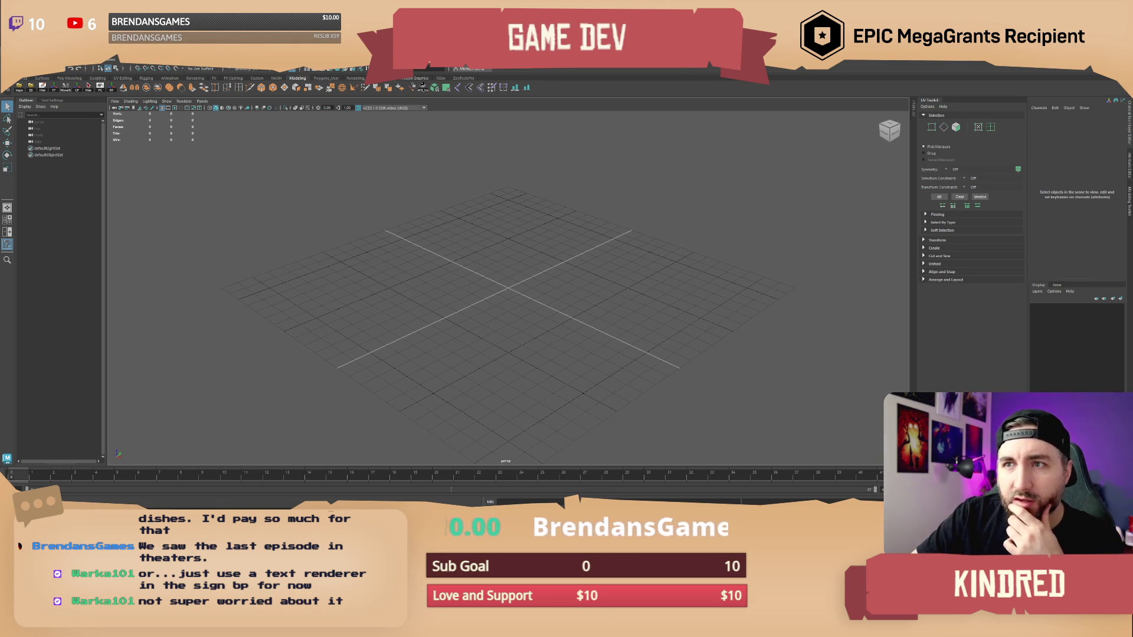
key(ctrl+f)
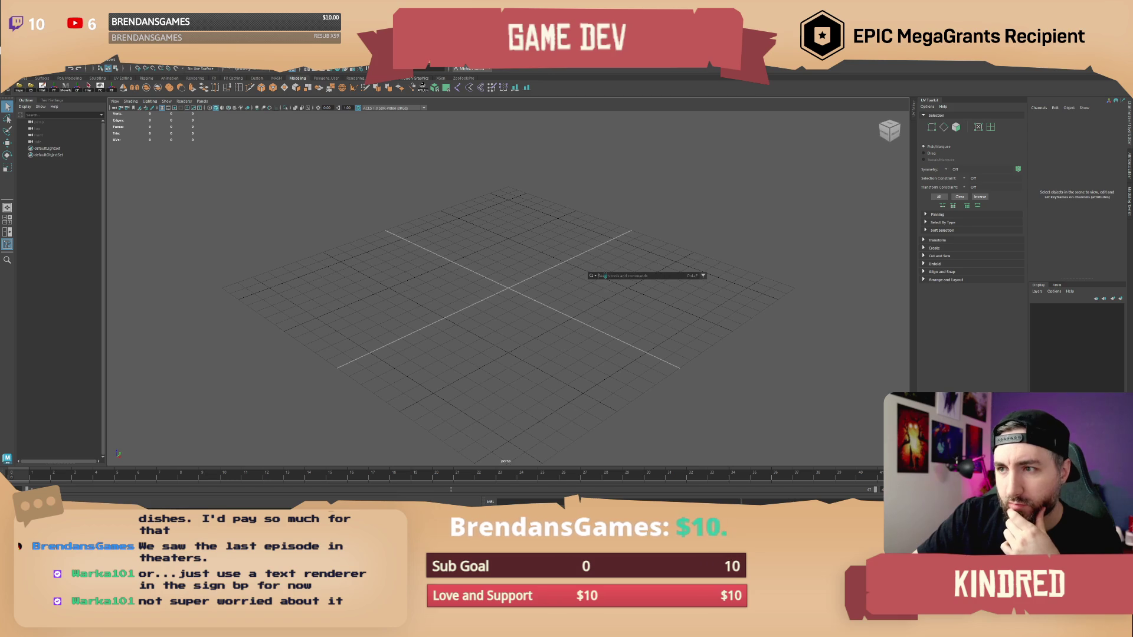
text(text)
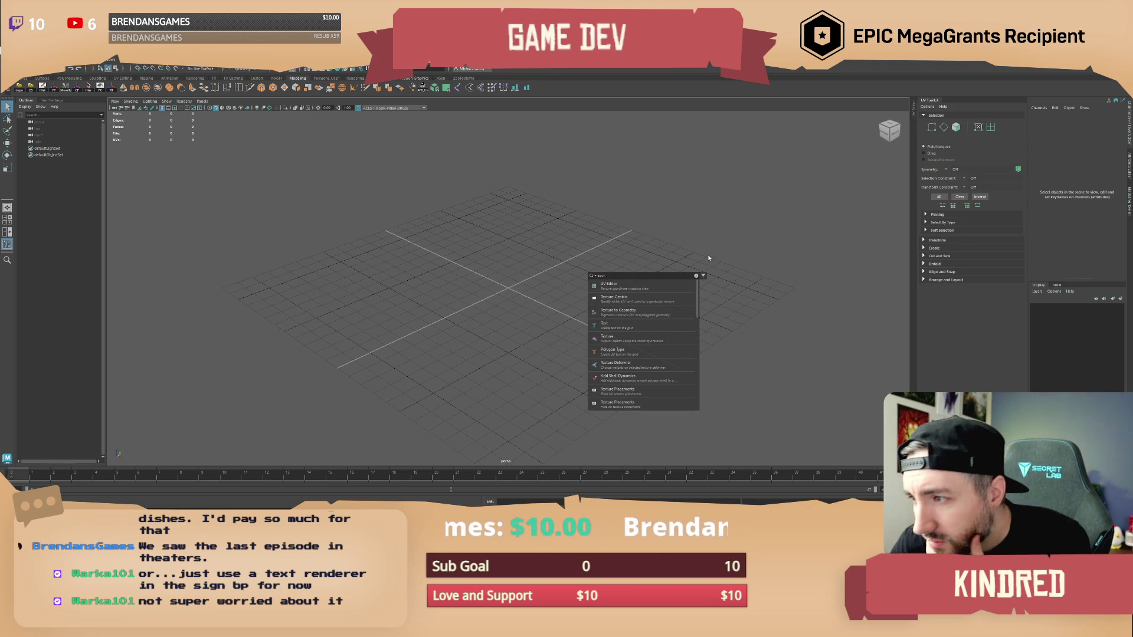
click(640, 354)
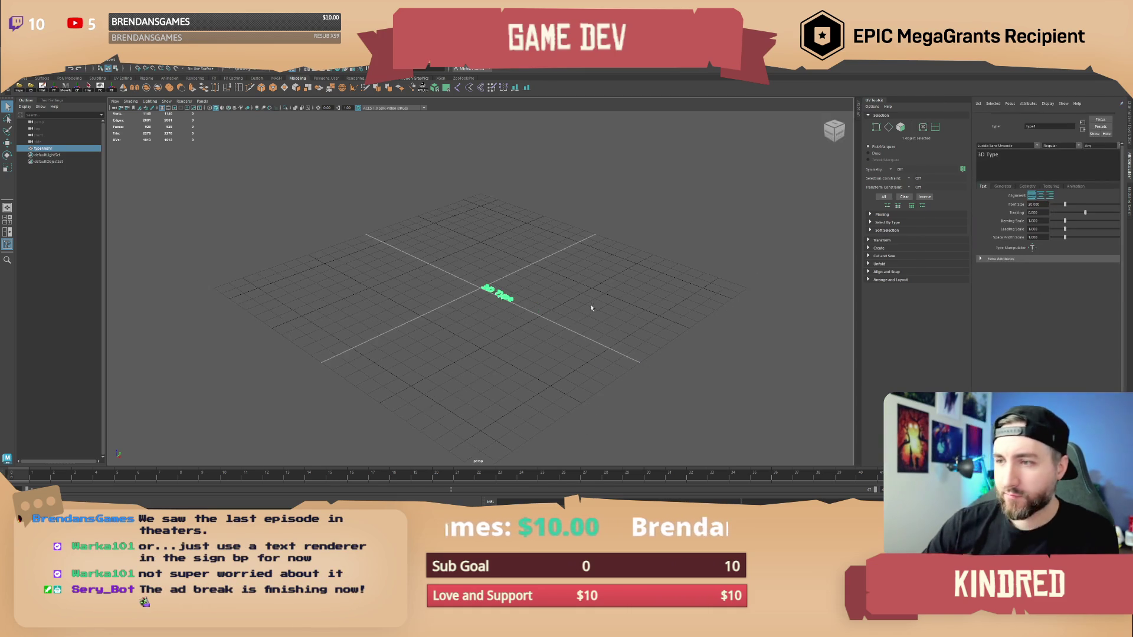
Replace the placeholder '3D Type' wording with 'General Store'.
drag(570, 298, 595, 317)
scroll(596, 317, up, 5)
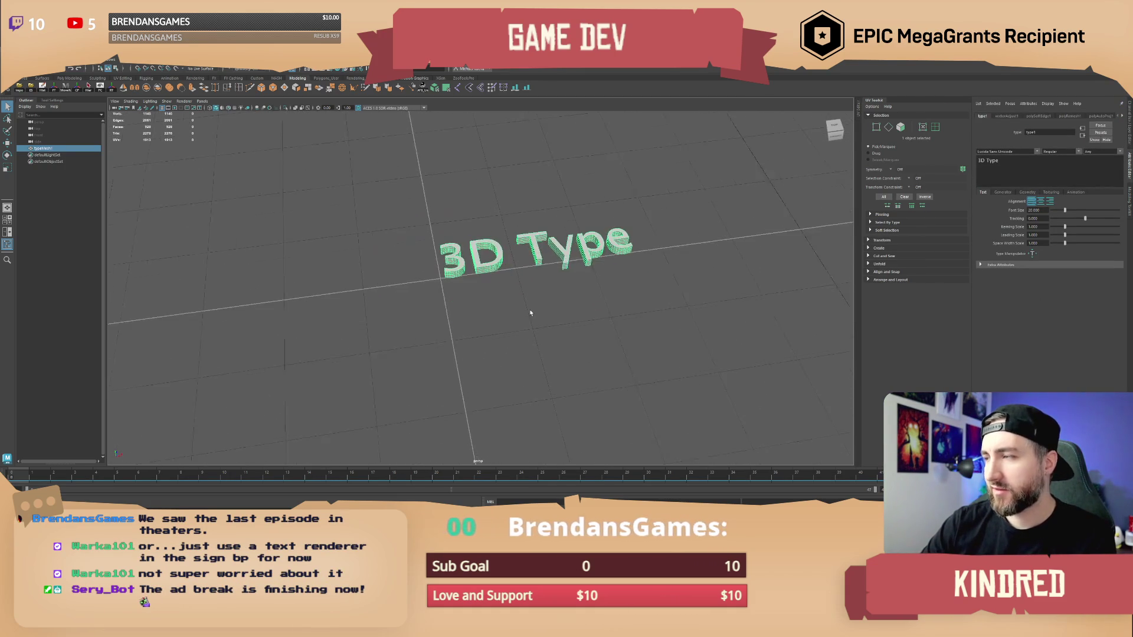
scroll(530, 313, up, 3)
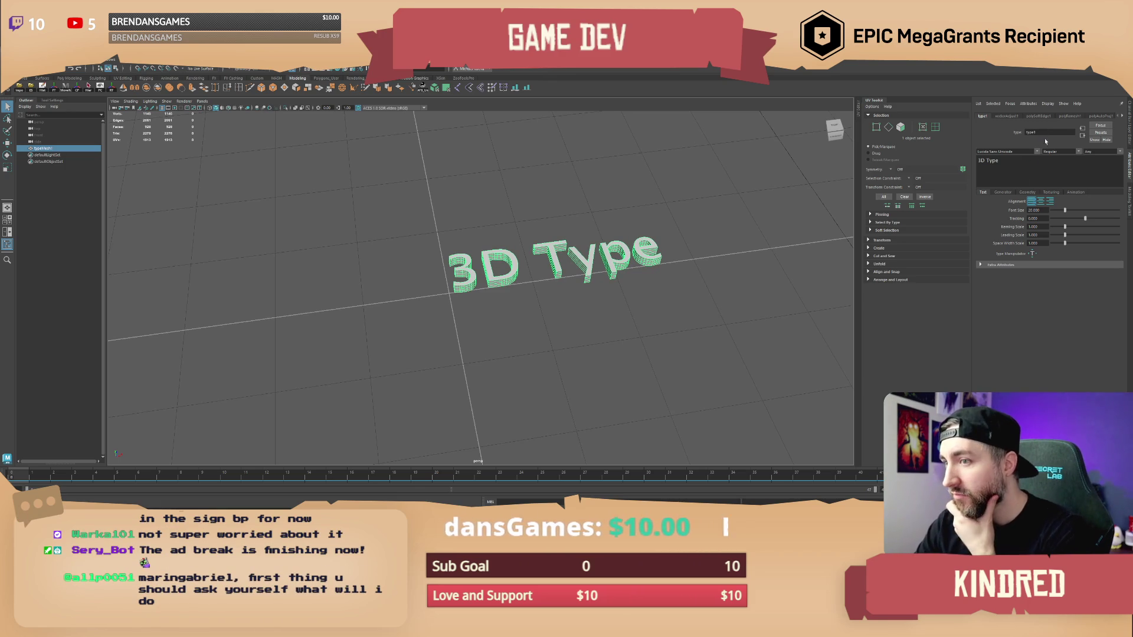
triple_click(991, 160)
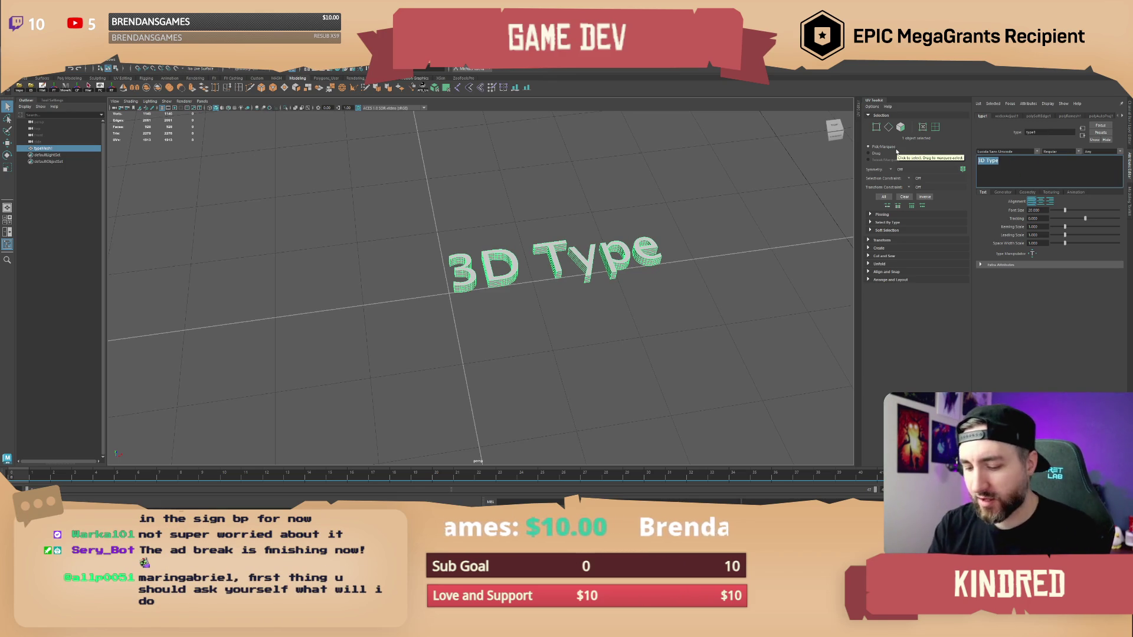
key(BackSpace)
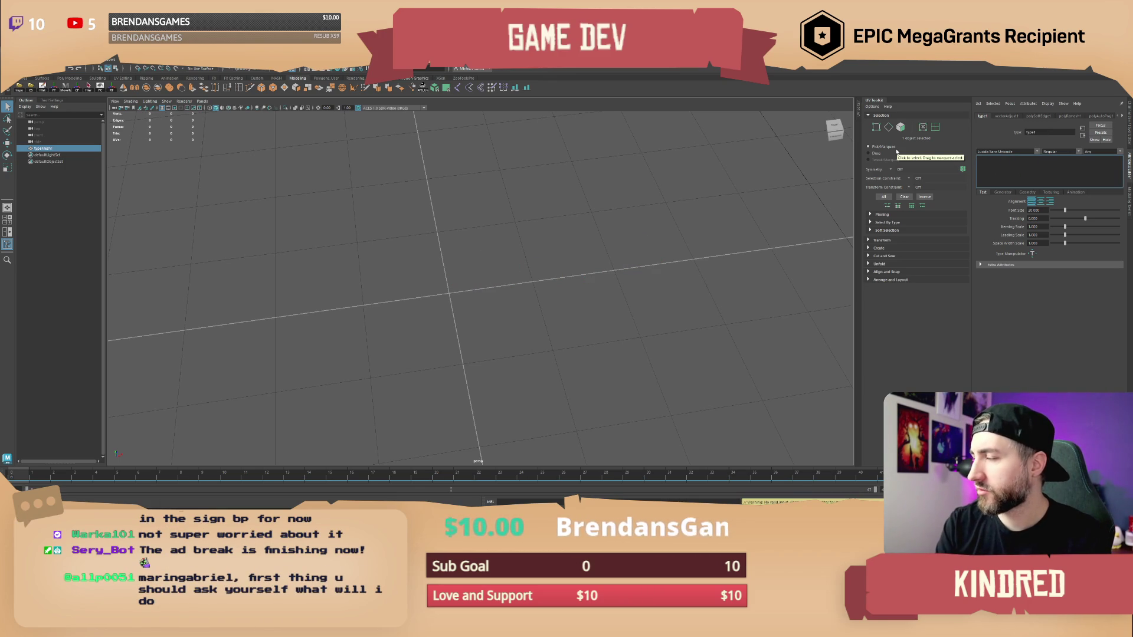
text(General Store)
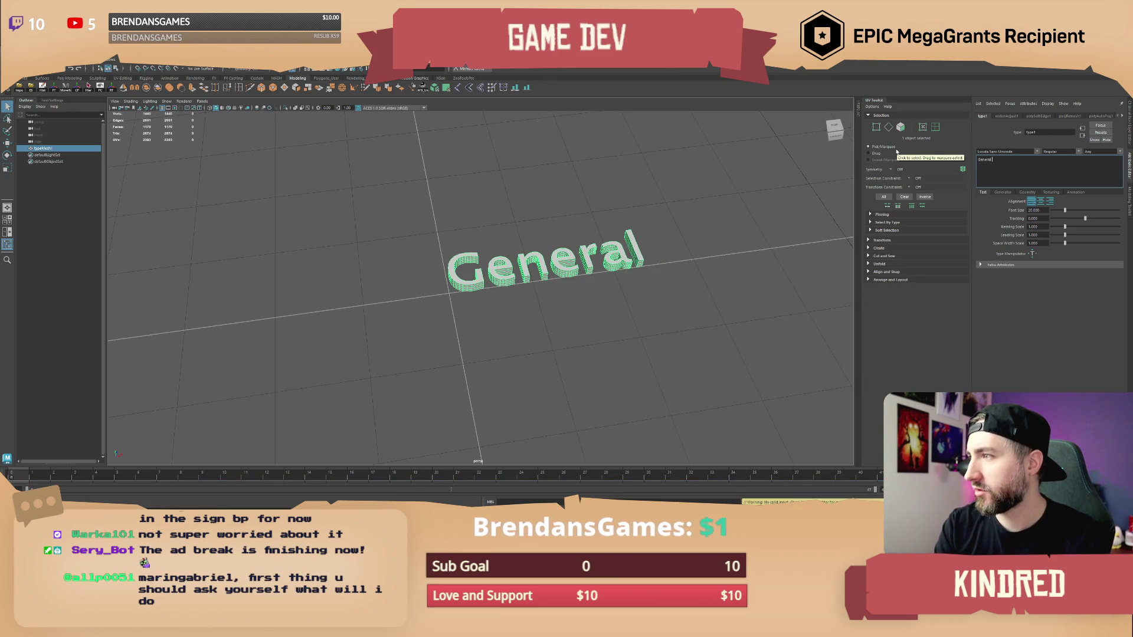
drag(531, 237, 490, 238)
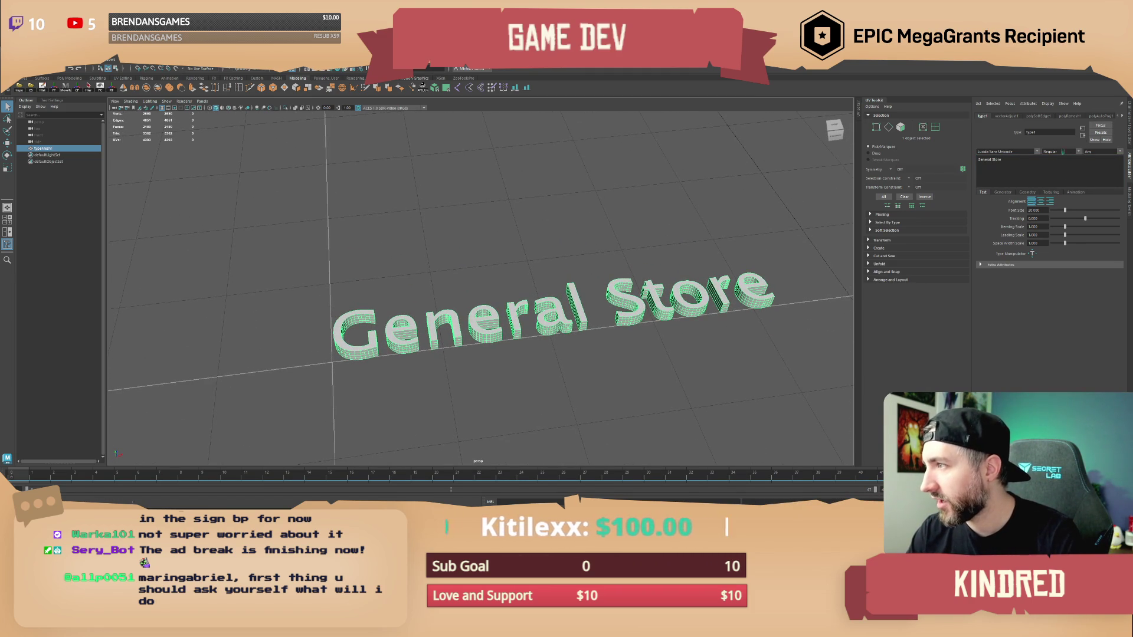
Set the General Store text's font to Niagara Solid.
click(1032, 153)
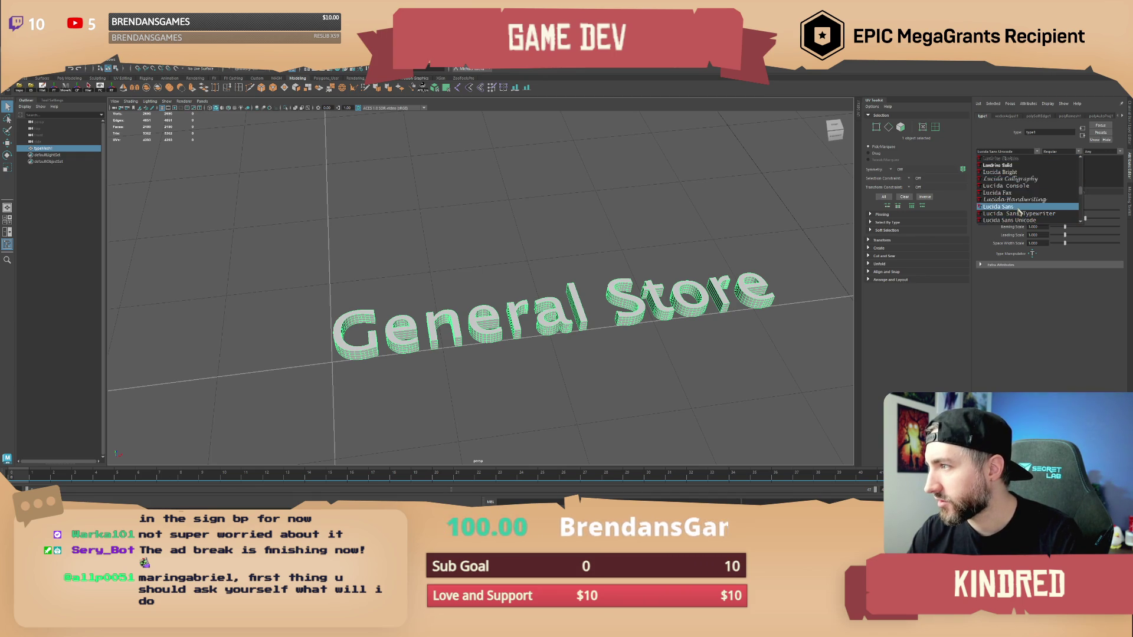
scroll(1016, 188, down, 5)
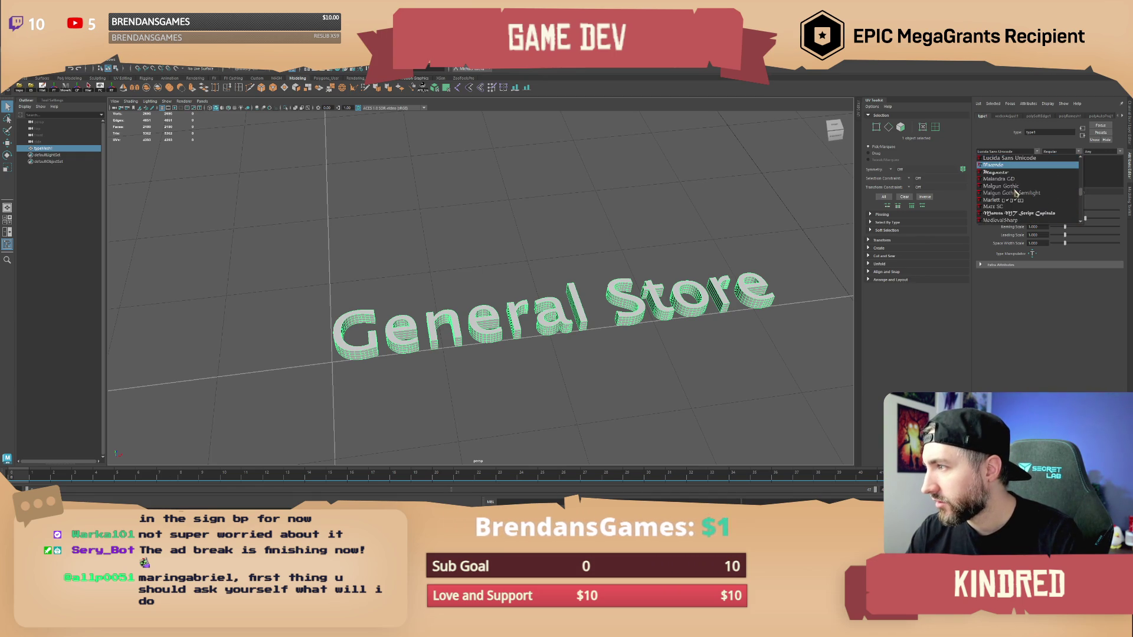
scroll(1014, 200, down, 5)
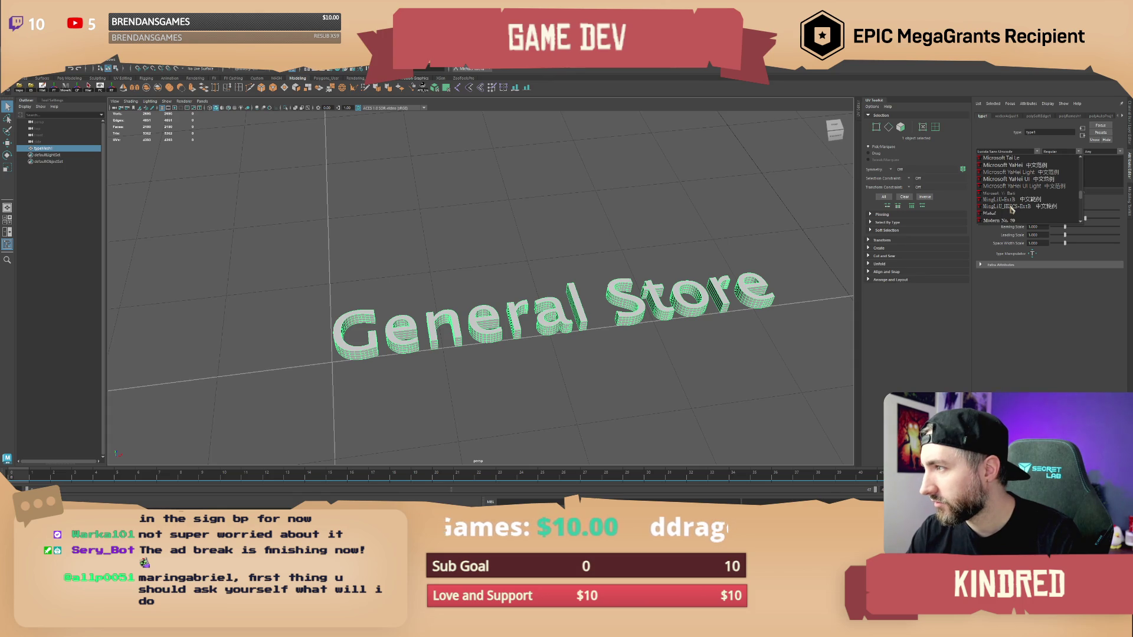
scroll(1012, 210, down, 3)
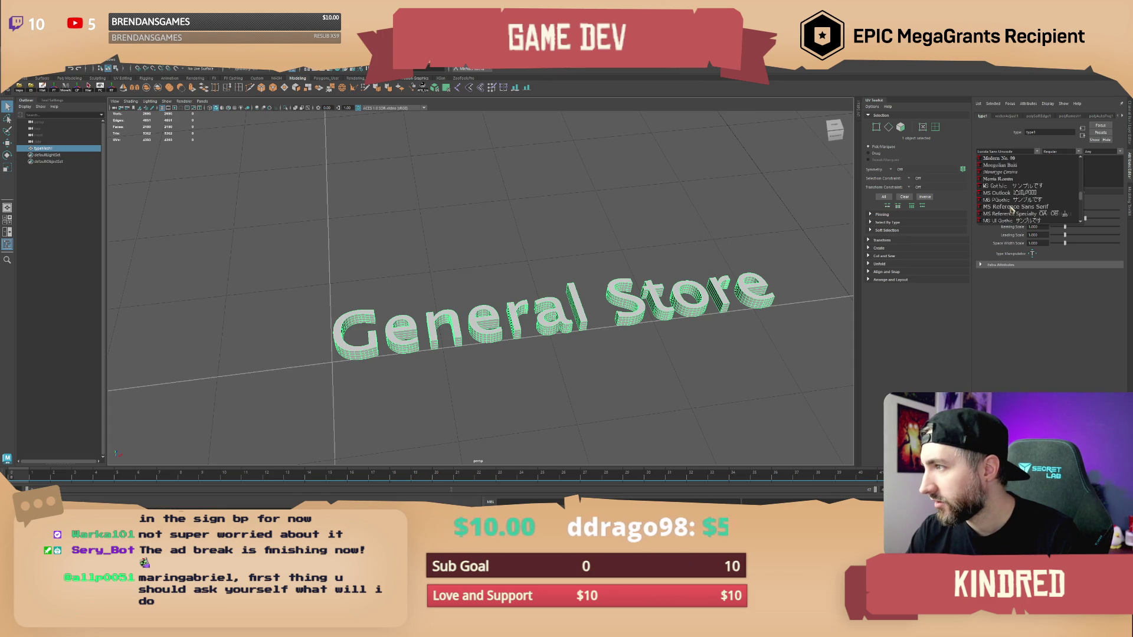
scroll(1011, 210, down, 2)
scroll(1012, 210, down, 3)
scroll(1014, 213, down, 3)
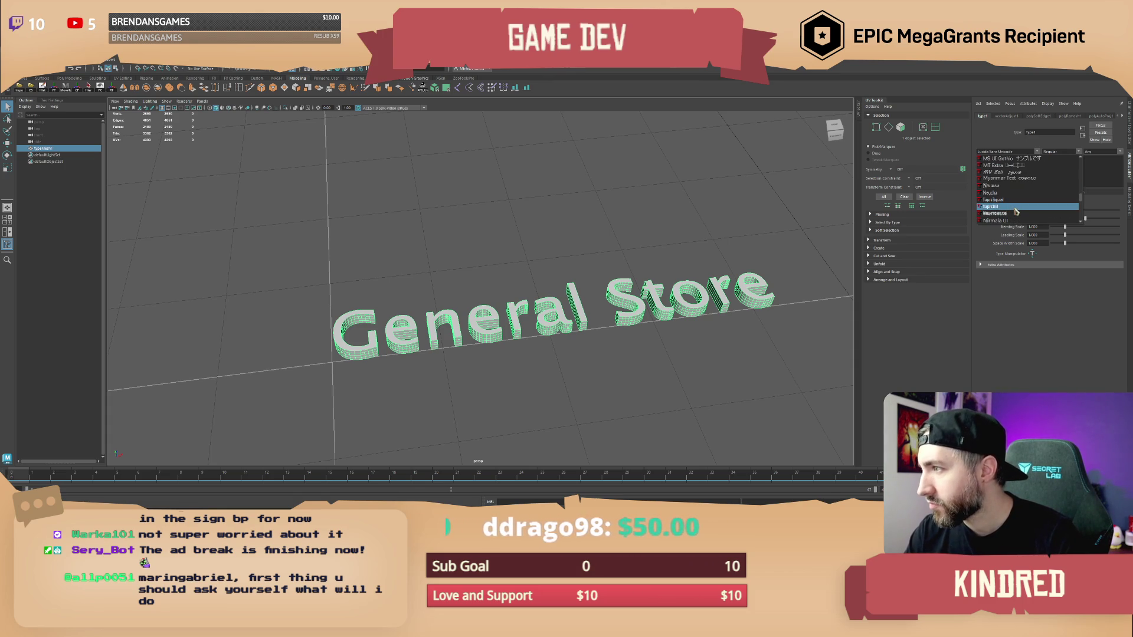
click(1008, 208)
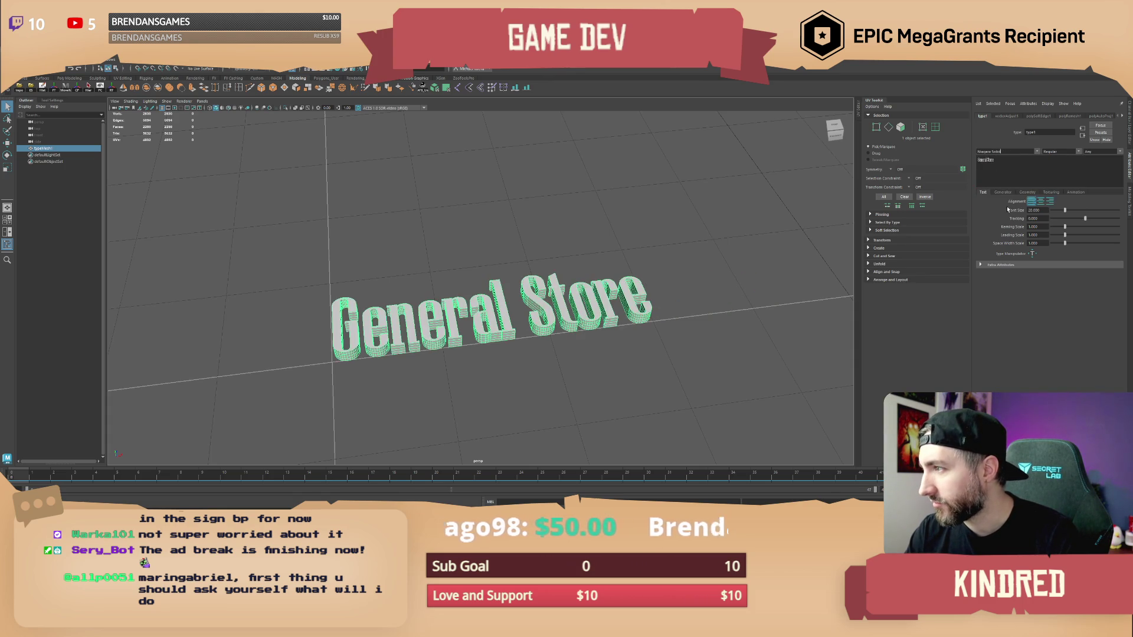
Try Niagara Engraved, revert to Niagara Solid, and show the Geometry settings.
click(1006, 152)
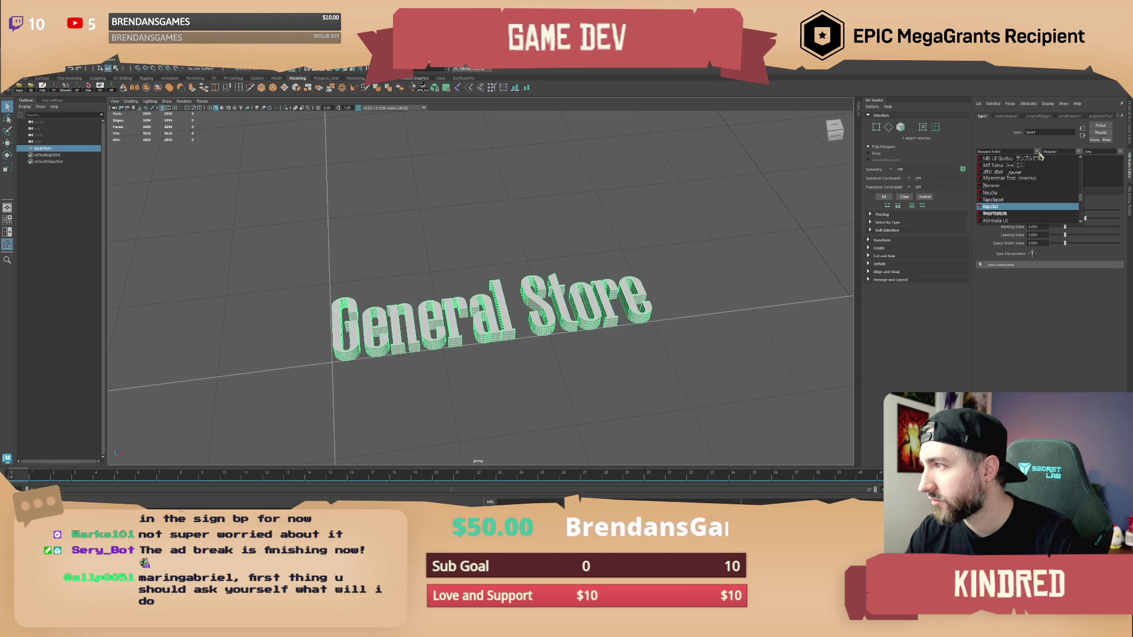
click(1015, 200)
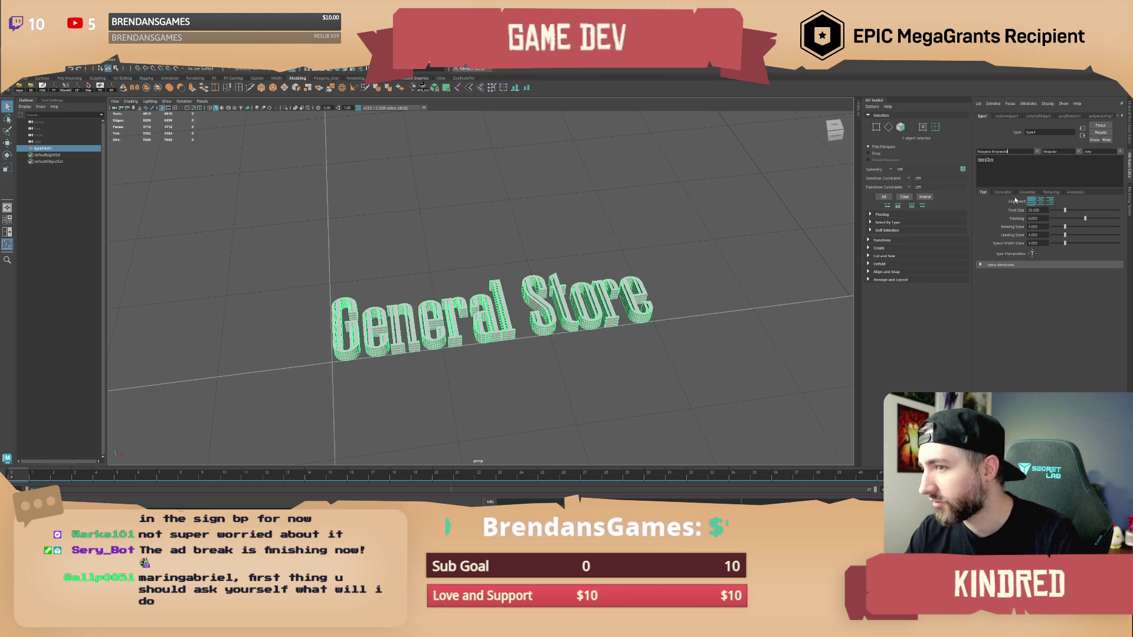
click(1018, 152)
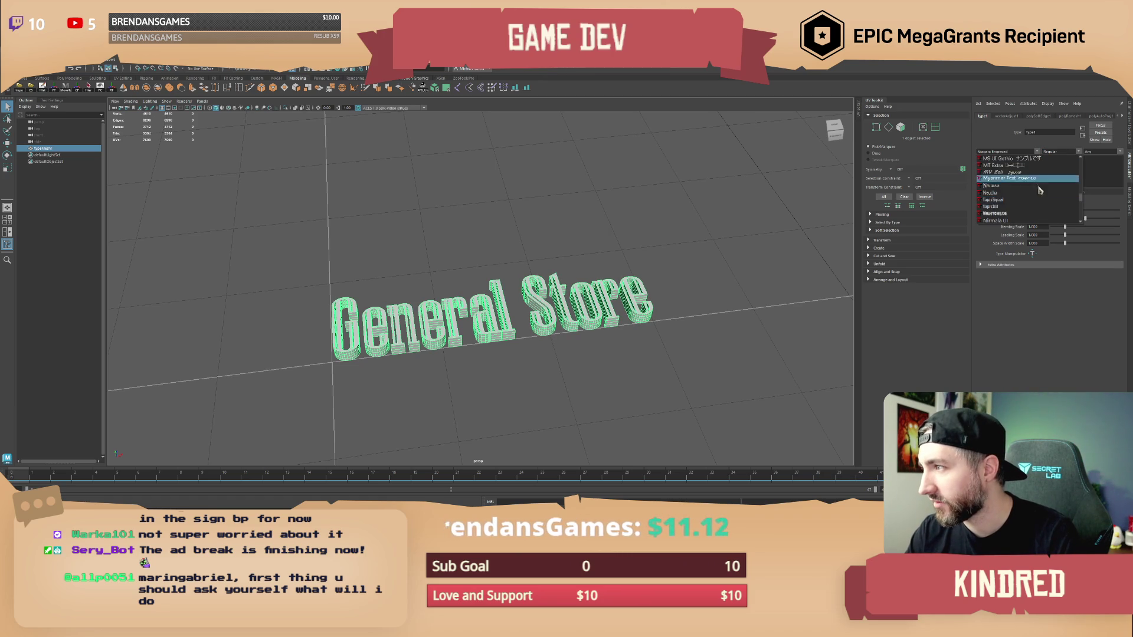
click(1015, 206)
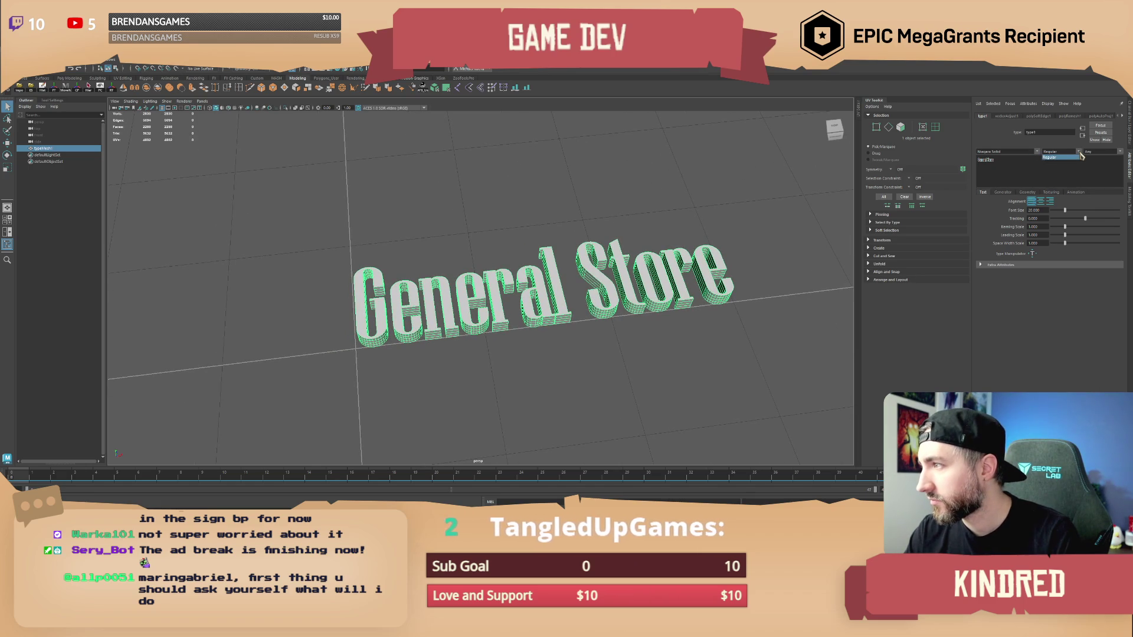
click(1024, 193)
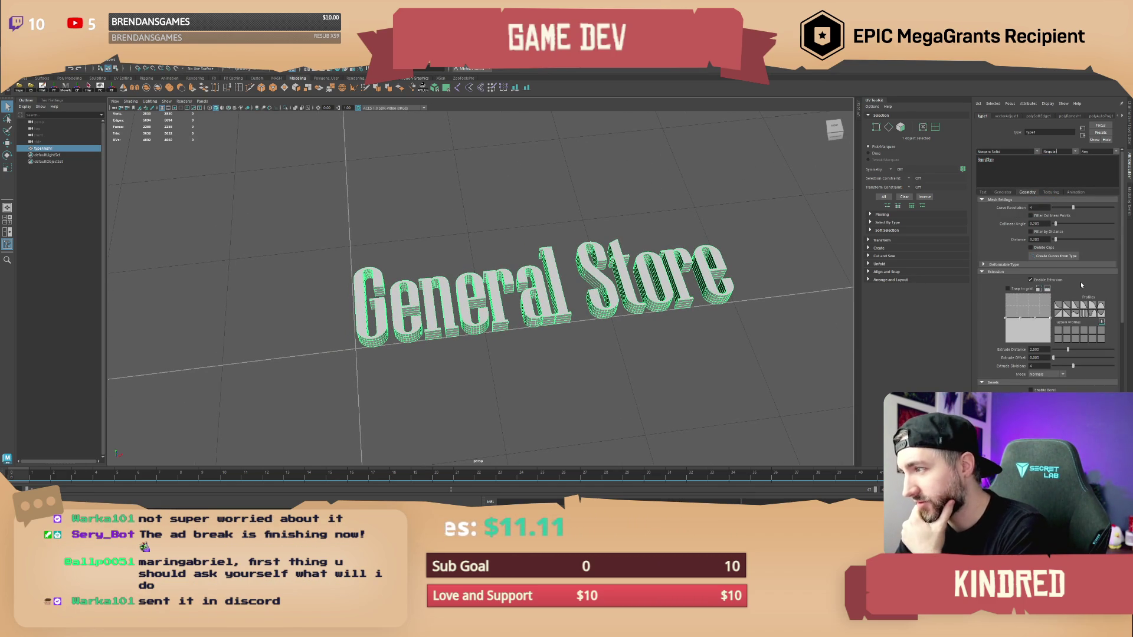
Apply a diagonal extrusion profile and deepen Extrude Distance to about 2.79.
scroll(1080, 288, down, 2)
click(1059, 275)
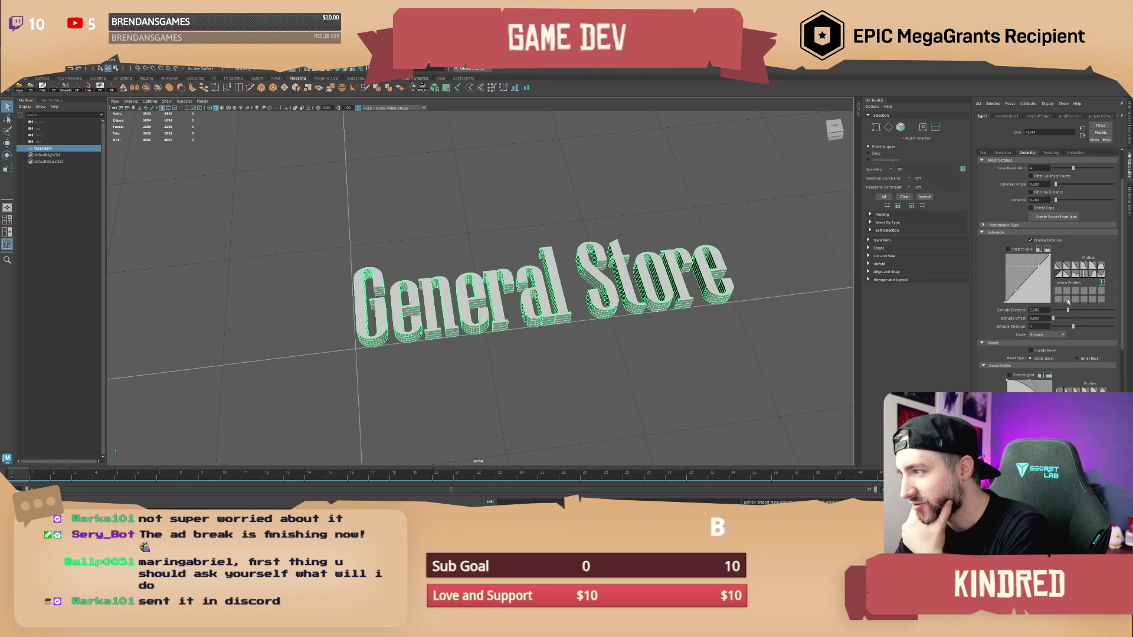
mouse_move(1069, 313)
mouse_down()
mouse_move(1046, 322)
mouse_move(1080, 329)
mouse_move(1054, 334)
mouse_up()
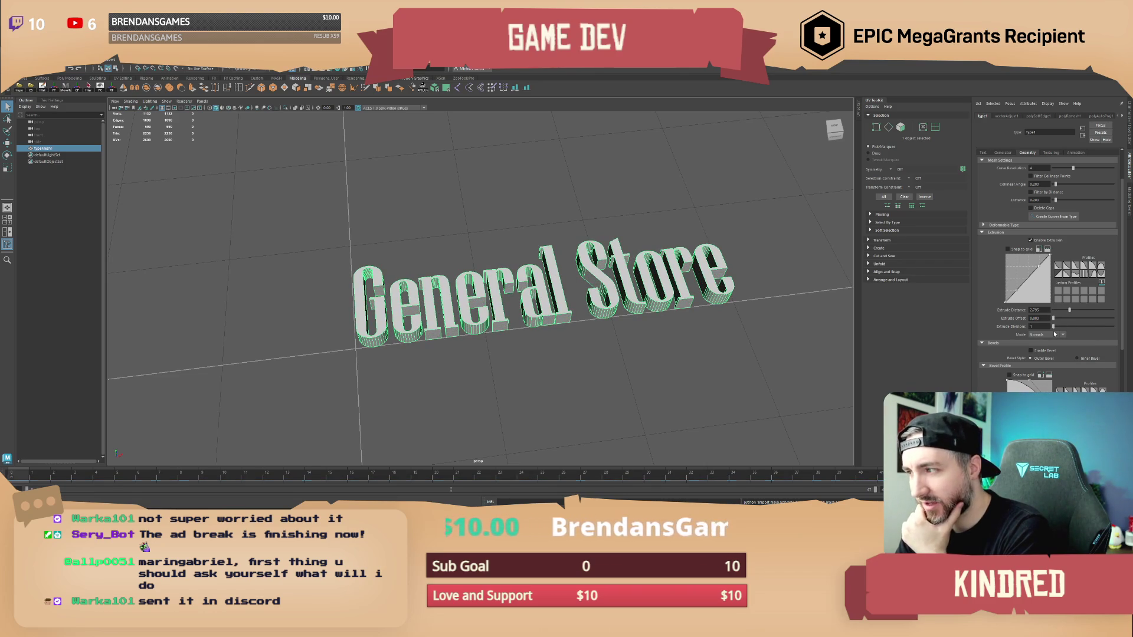
Enable a concave bevel on the letters with Bevel Distance 0.400.
scroll(1055, 334, down, 3)
click(1032, 291)
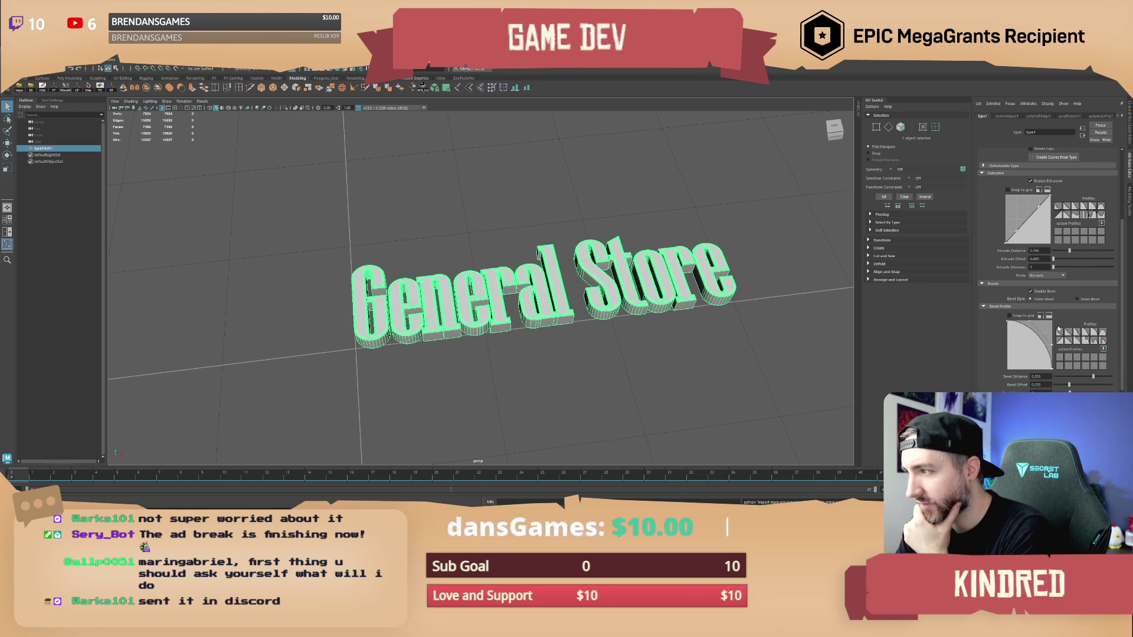
click(1070, 332)
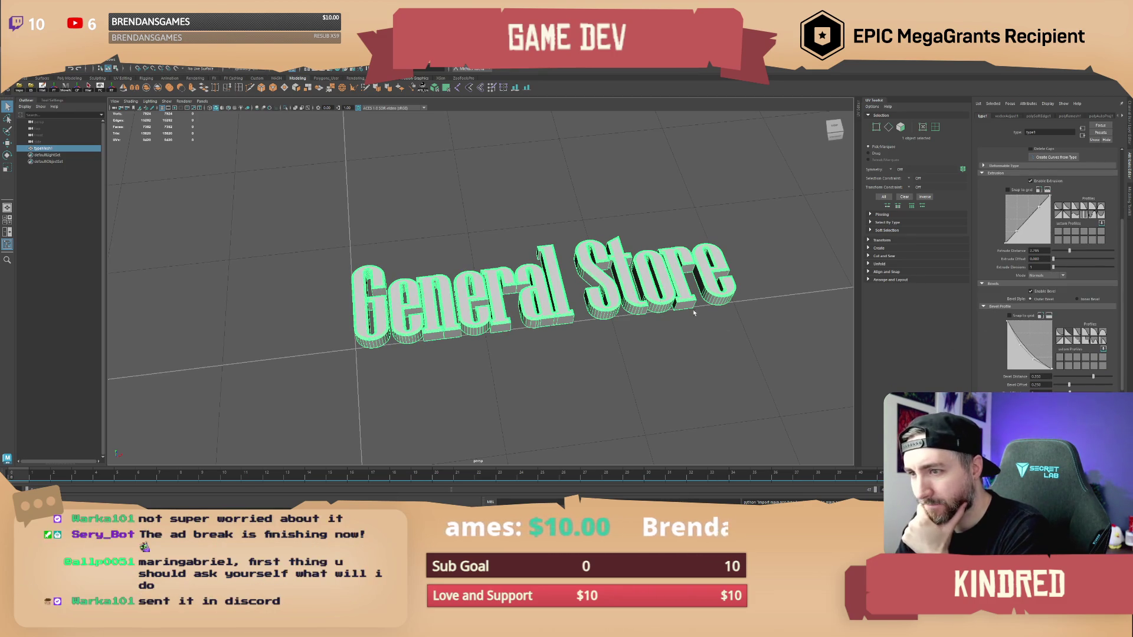
drag(519, 277, 533, 265)
scroll(533, 266, up, 5)
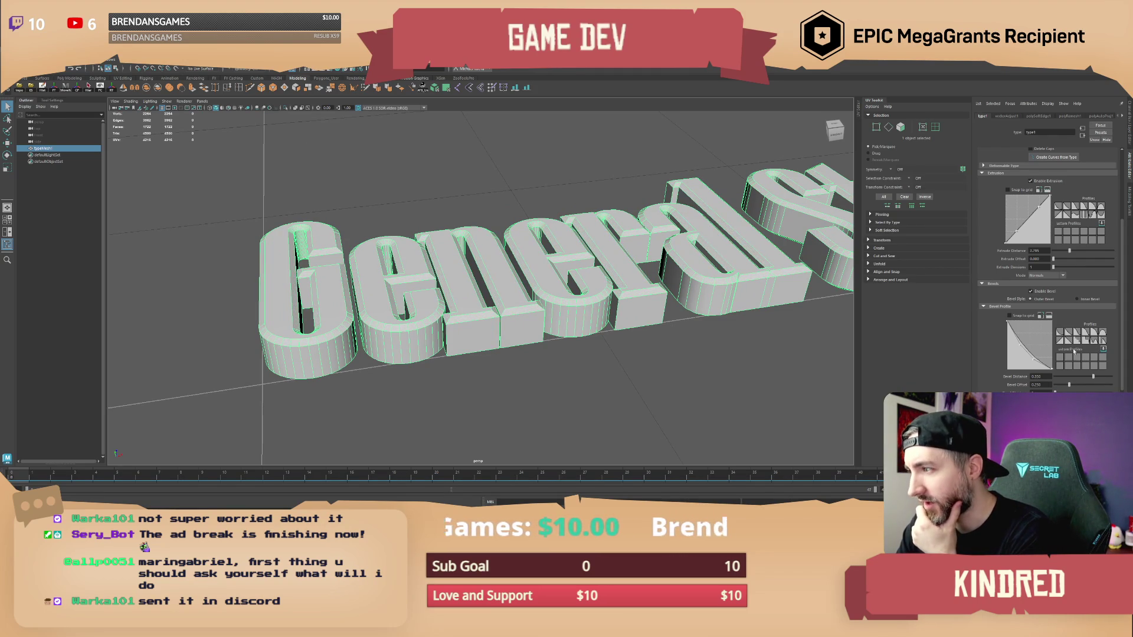
mouse_move(1093, 376)
mouse_down()
mouse_move(1082, 381)
mouse_move(1092, 384)
mouse_up()
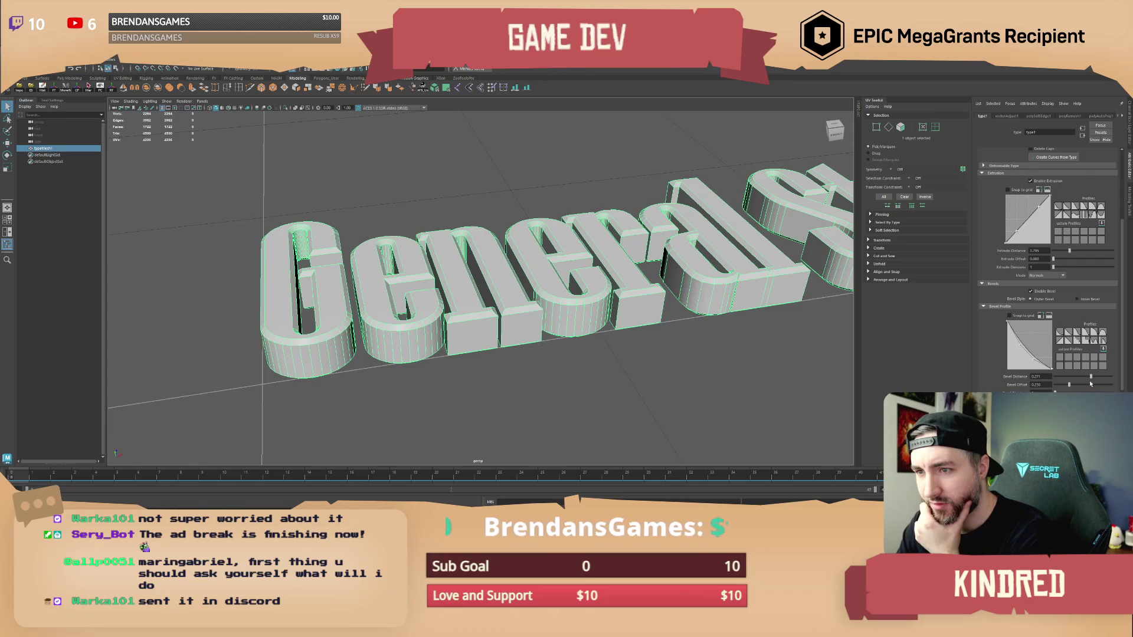
mouse_move(1090, 385)
mouse_down()
mouse_move(1099, 389)
mouse_move(1075, 391)
mouse_up()
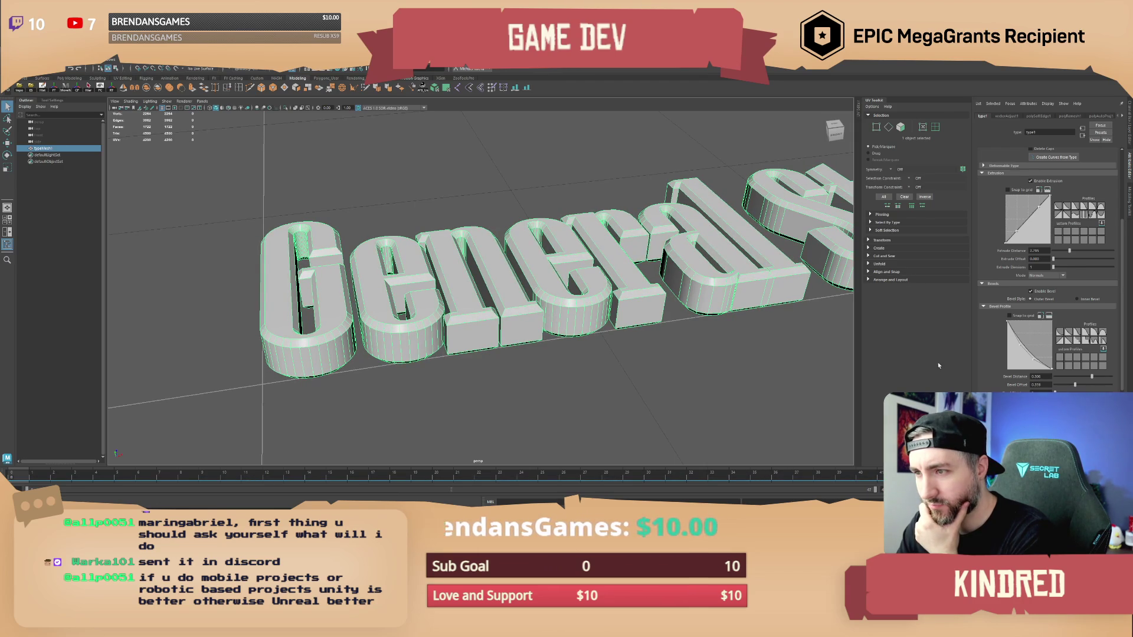
Orbit around the General Store text in Maya, deselect it, and switch to Unreal Engine.
right_click(596, 239)
mouse_move(597, 239)
mouse_down()
mouse_move(561, 238)
mouse_move(568, 252)
mouse_move(488, 229)
mouse_move(523, 234)
mouse_move(509, 245)
mouse_move(515, 259)
mouse_up()
click(569, 255)
click(502, 232)
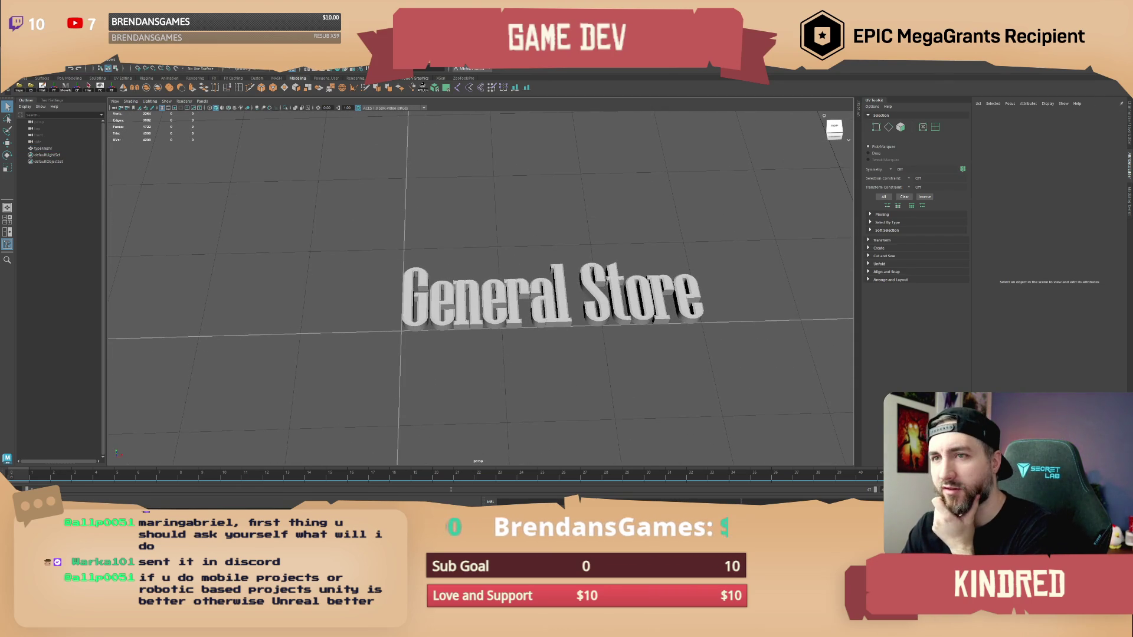
key(alt+Tab)
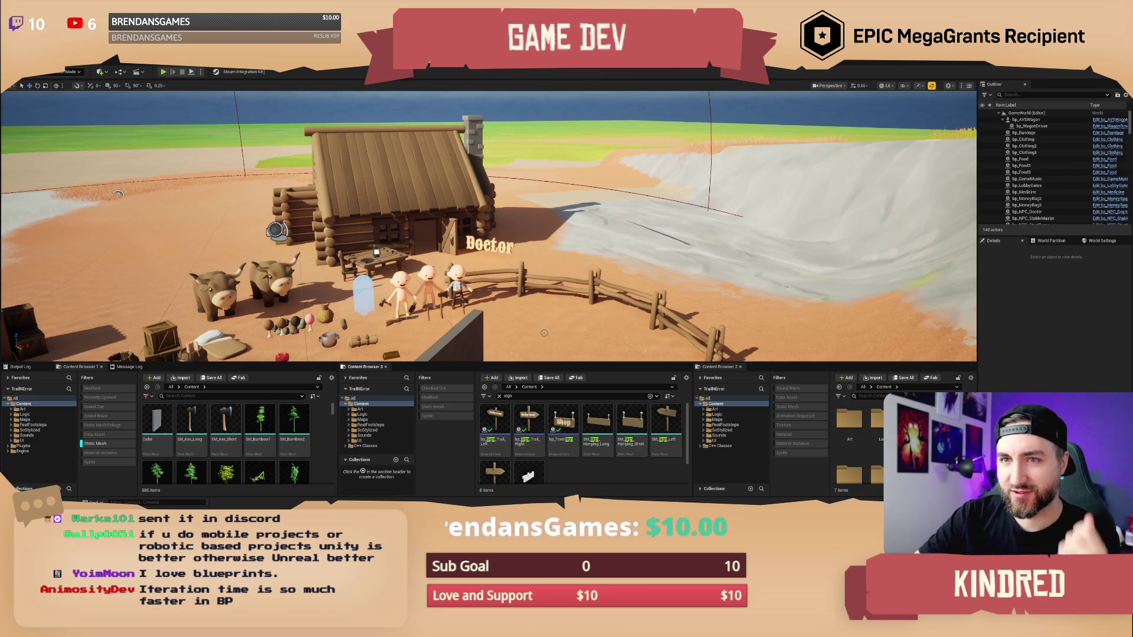
Open the Plugins window and browse the Installed, Project, Betide Studio and Built-In filters.
click(42, 59)
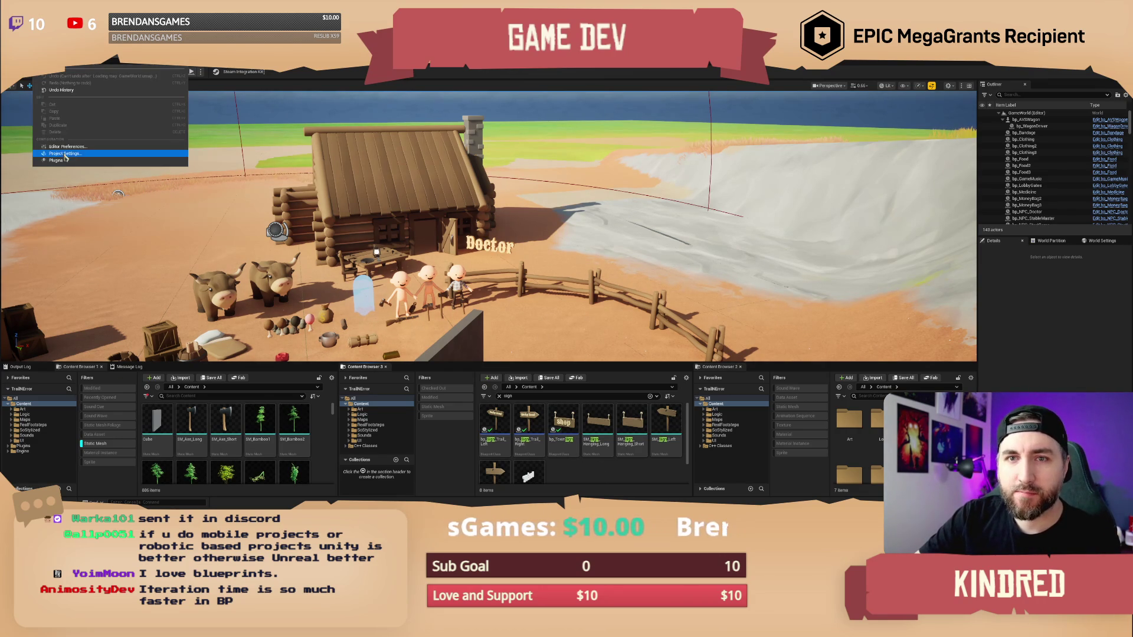
click(65, 166)
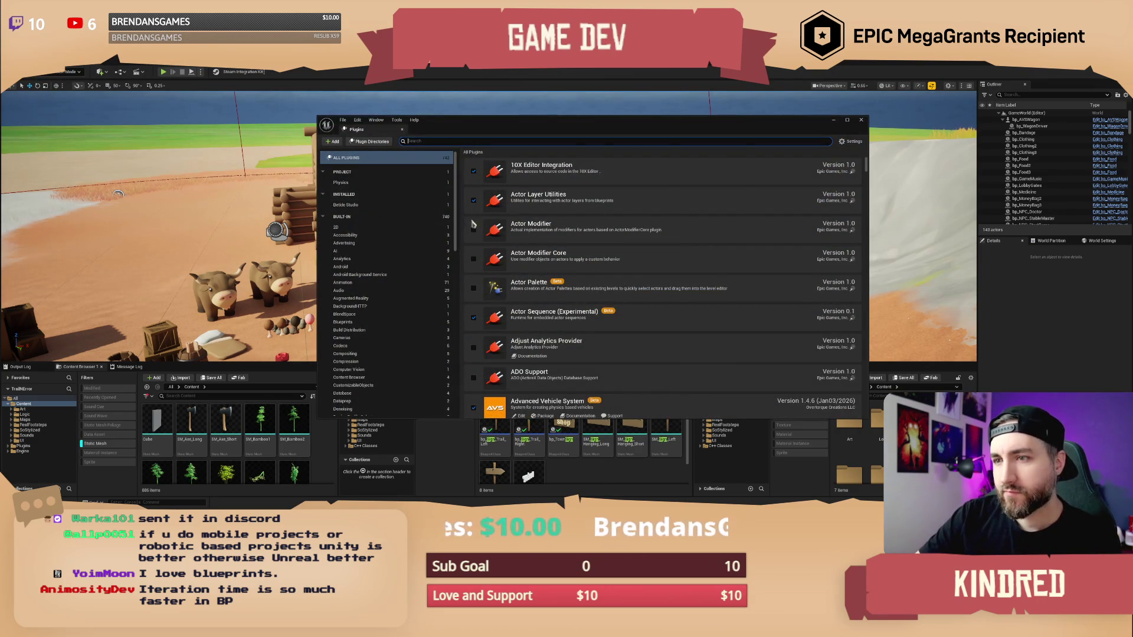
click(357, 195)
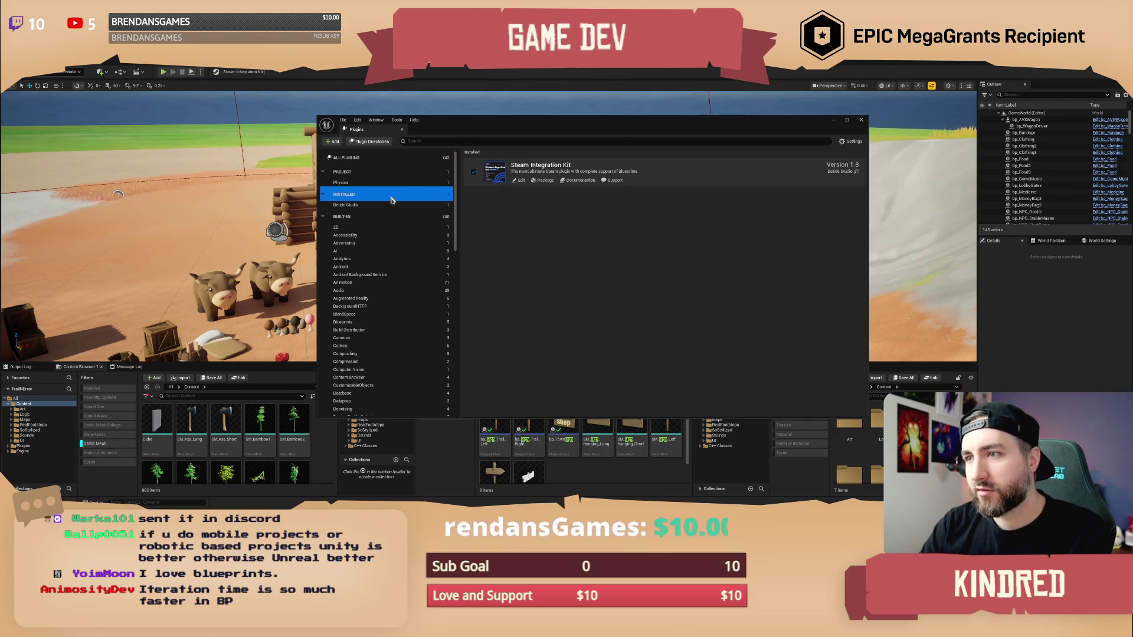
click(355, 158)
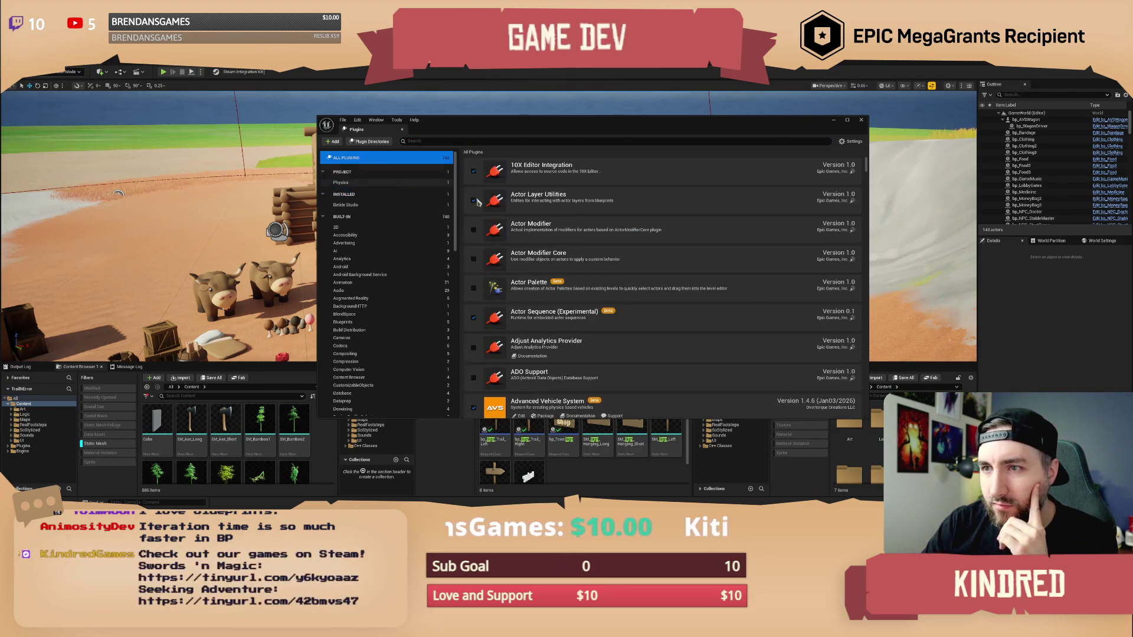
click(361, 198)
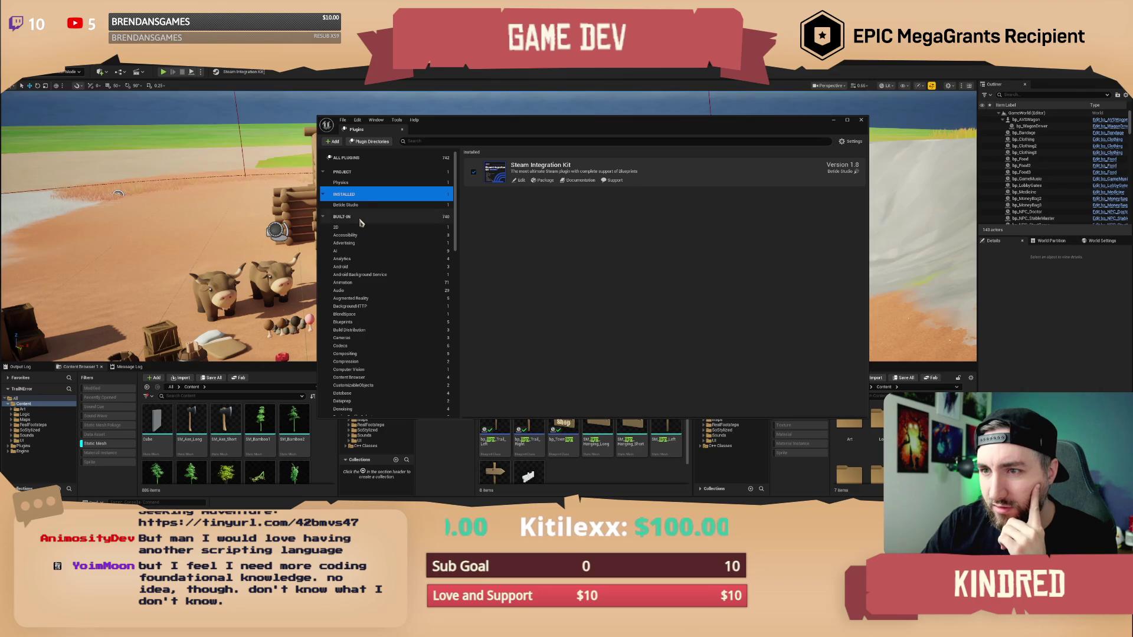
click(361, 172)
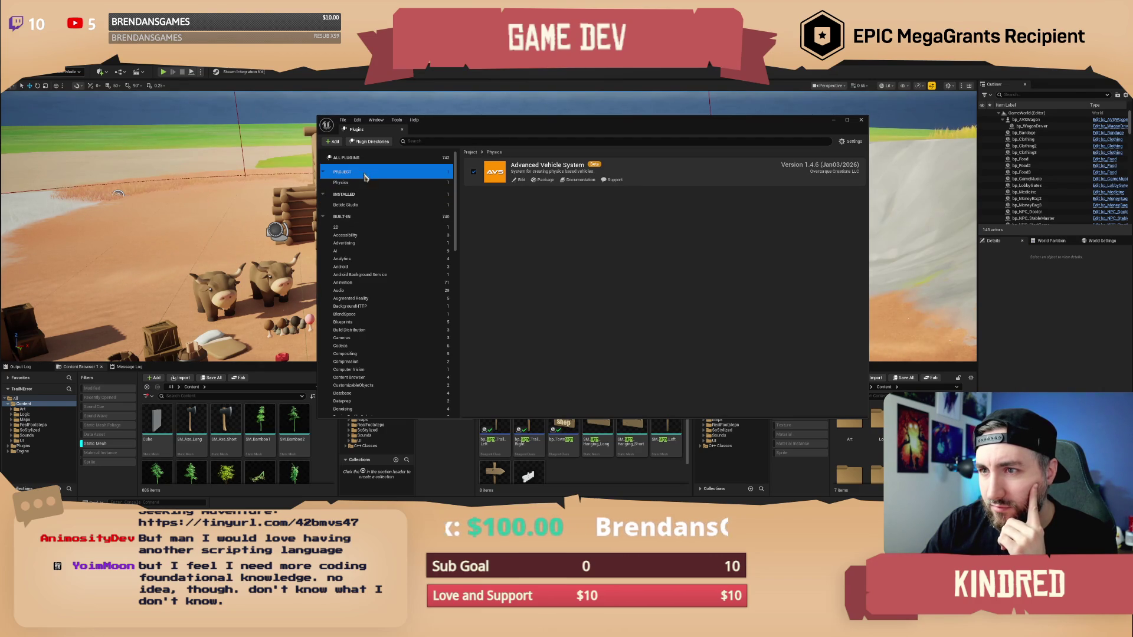
click(363, 206)
click(365, 218)
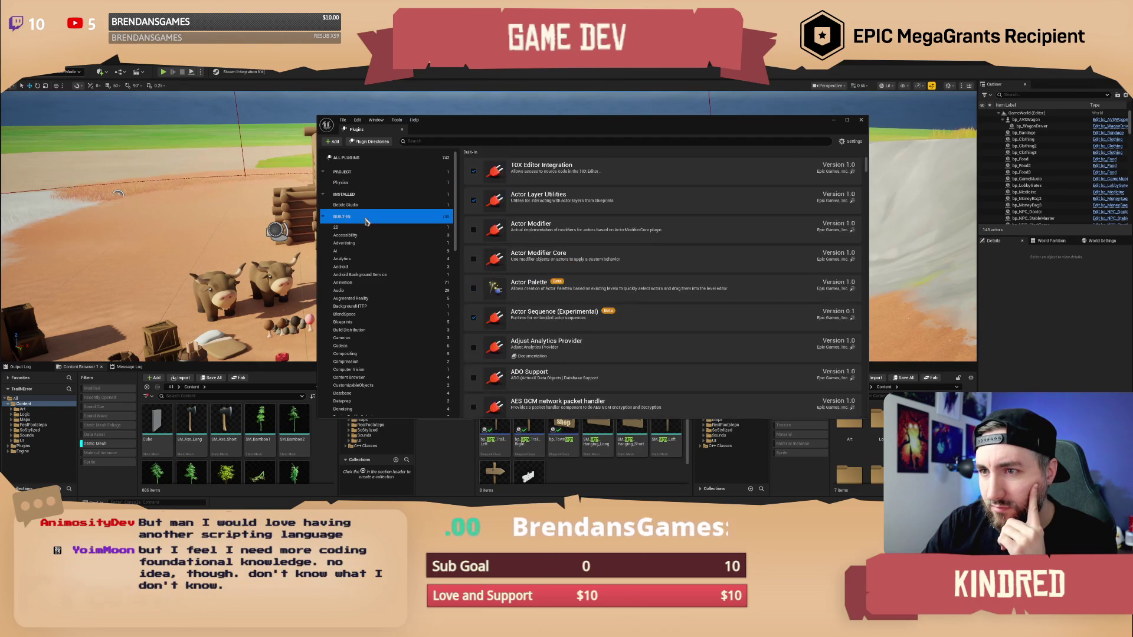
Search plugins for '3d', disable Text 3D, and restart the editor.
click(484, 141)
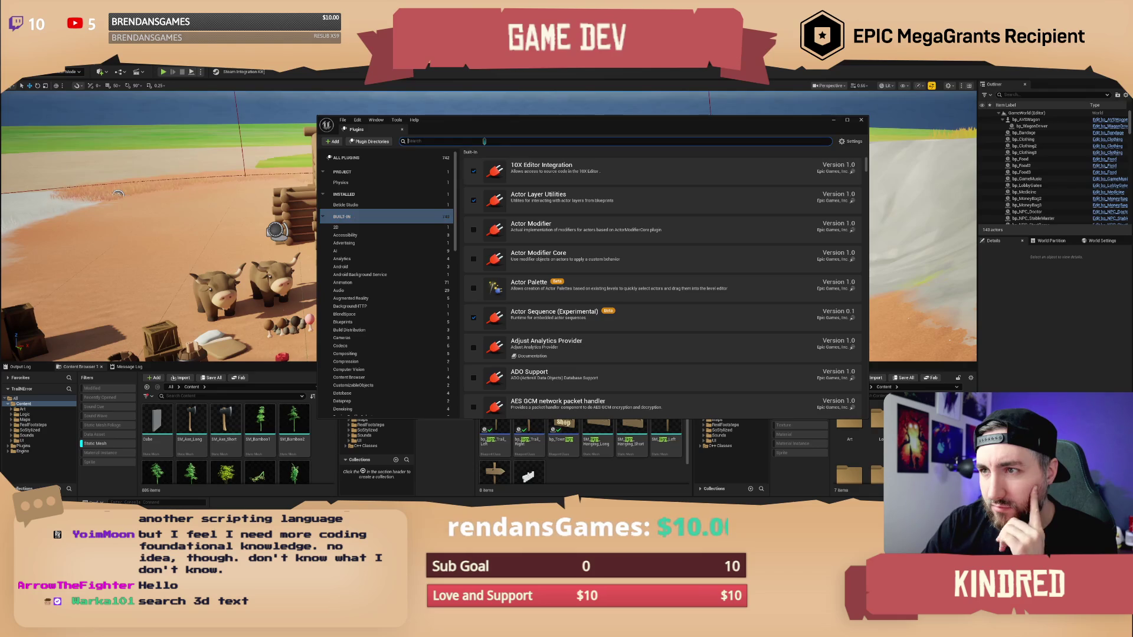
text(3d)
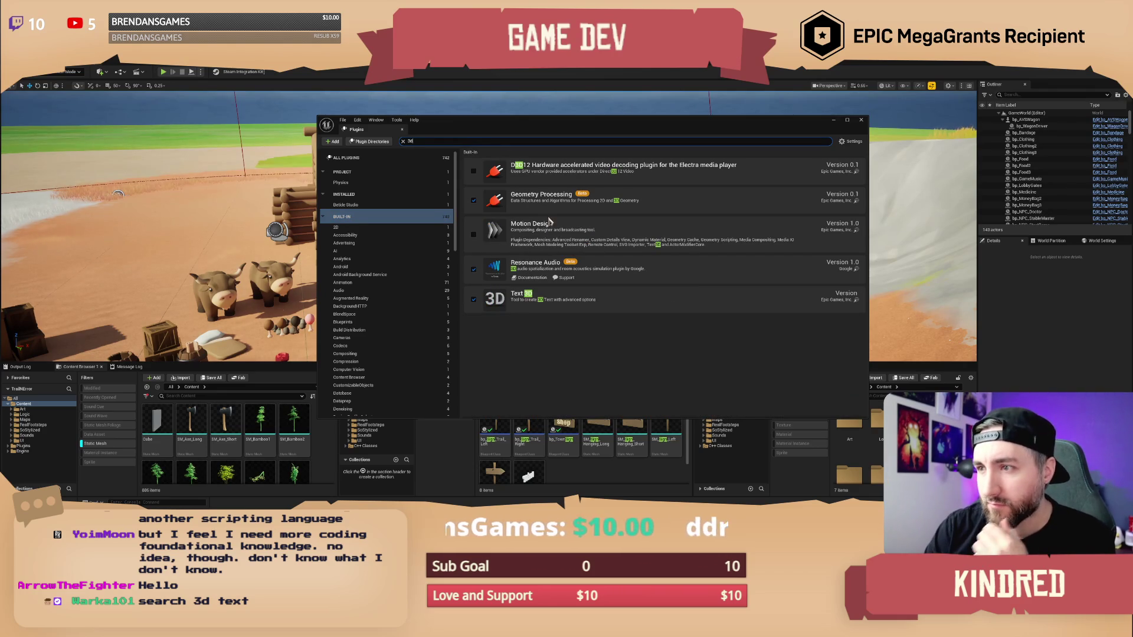
click(473, 300)
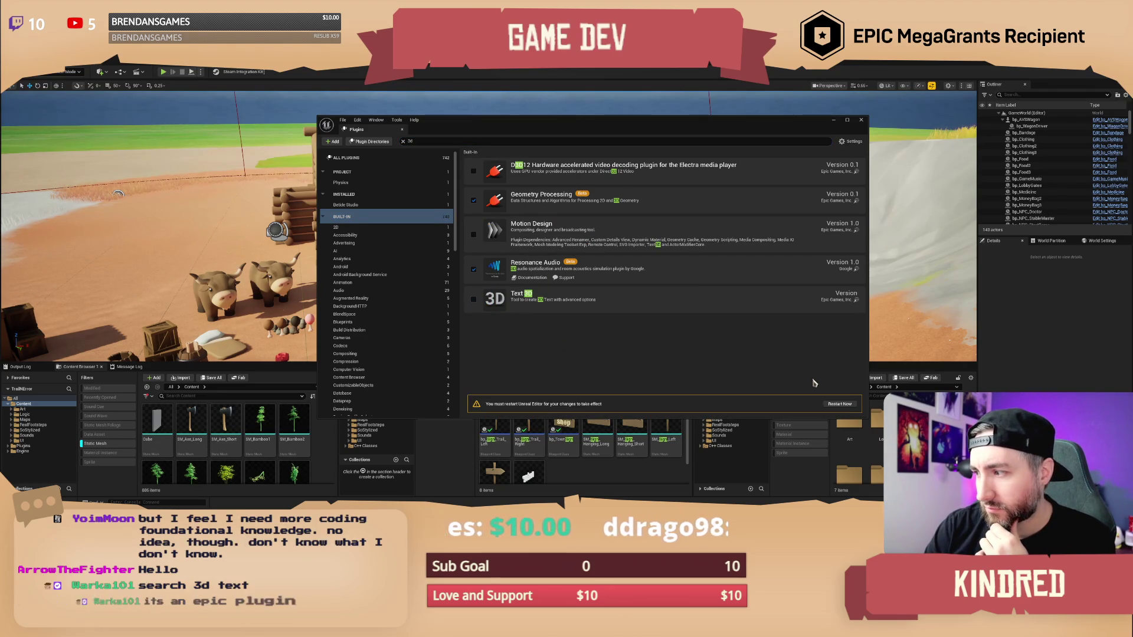
click(840, 403)
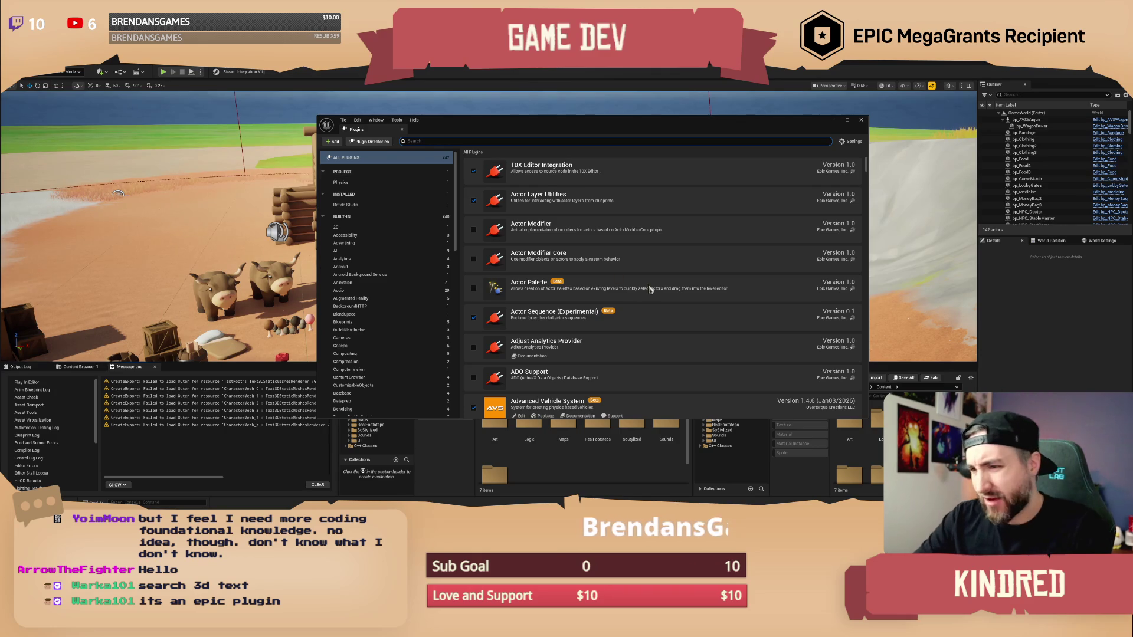
click(862, 120)
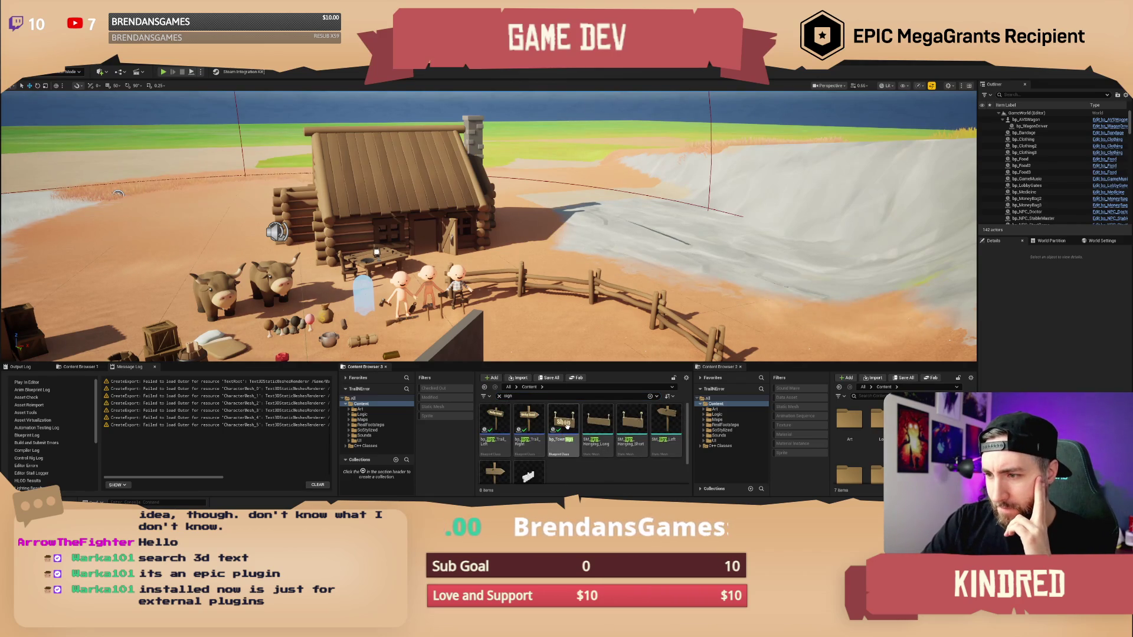
Open bp_TownSign and inspect its viewport preview and Sign component properties.
double_click(564, 422)
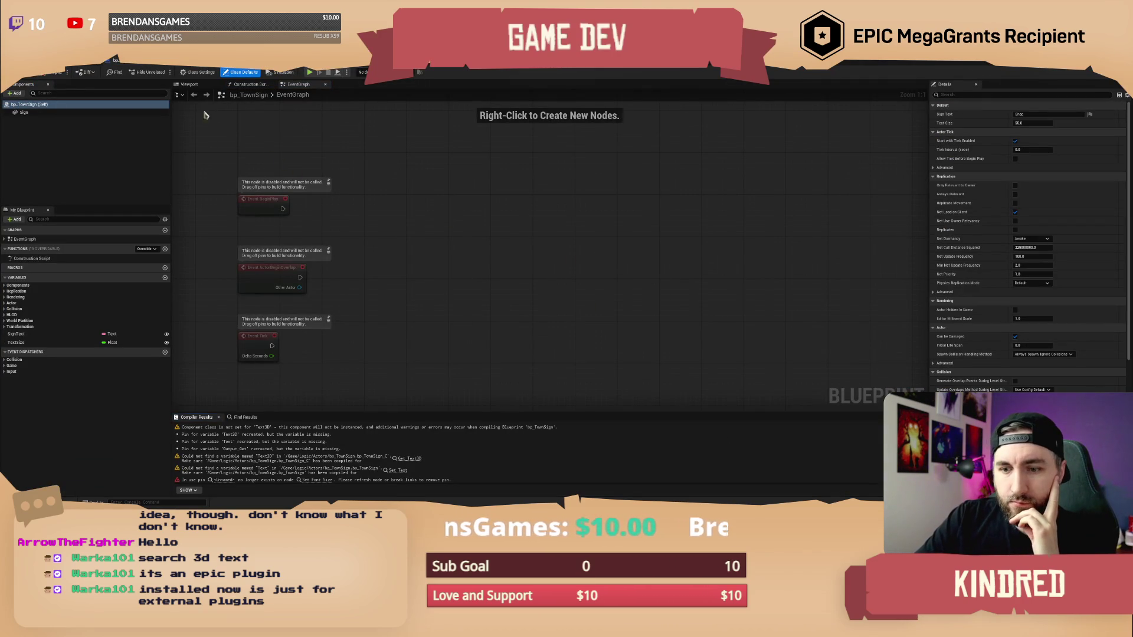
click(189, 84)
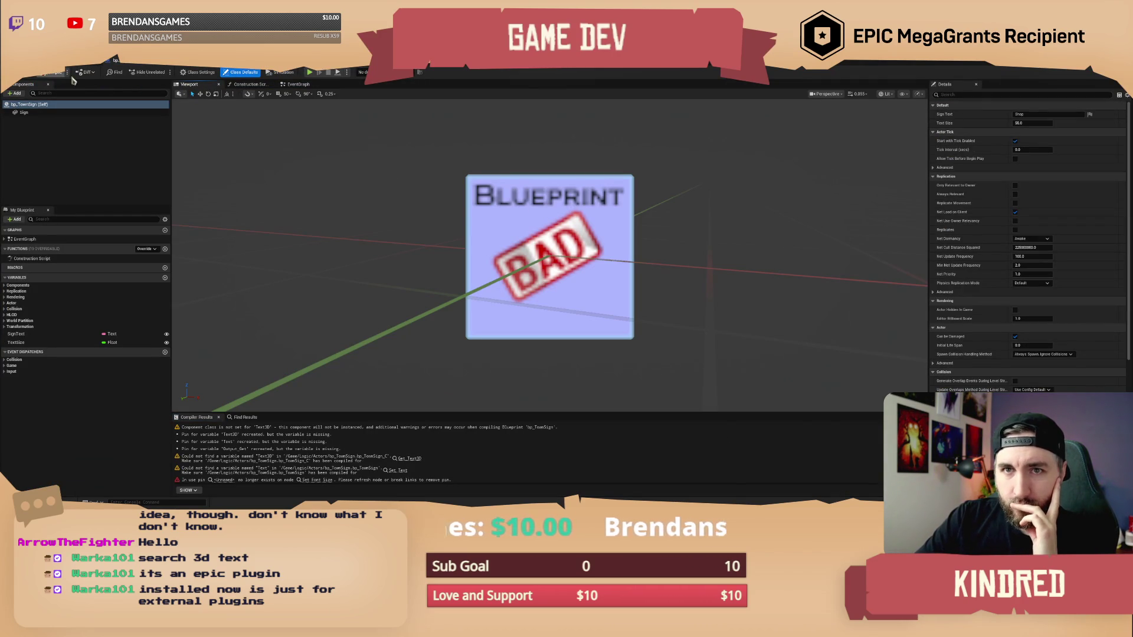
click(59, 111)
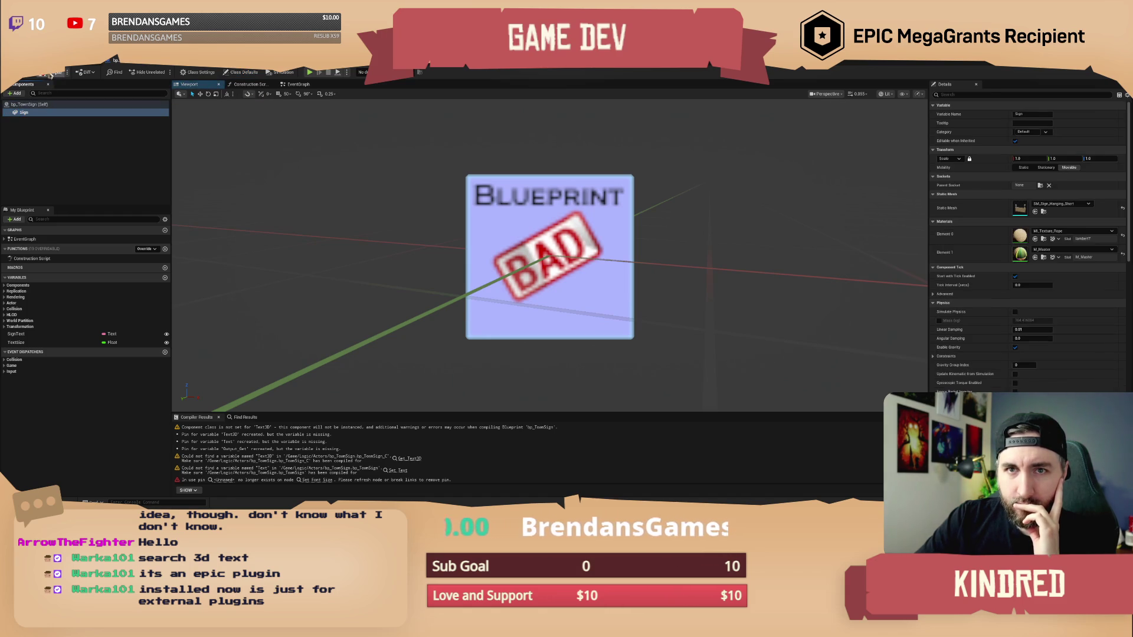
scroll(310, 454, down, 2)
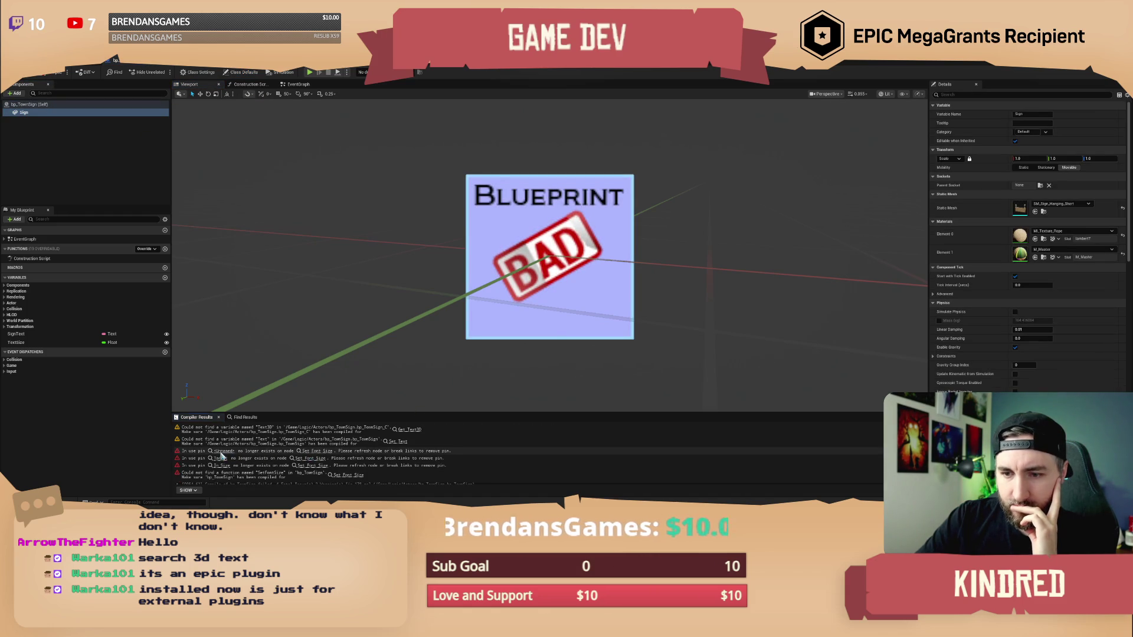
Delete the broken Set Font Size and Set Text3D nodes, compile, and return to the level.
click(223, 452)
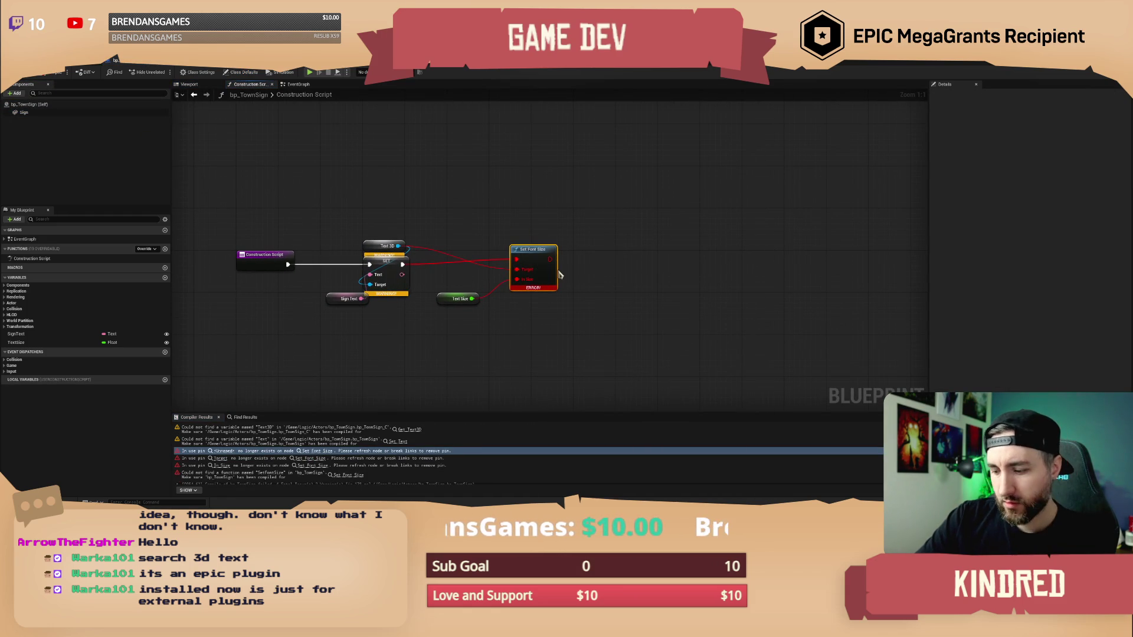
key(Delete)
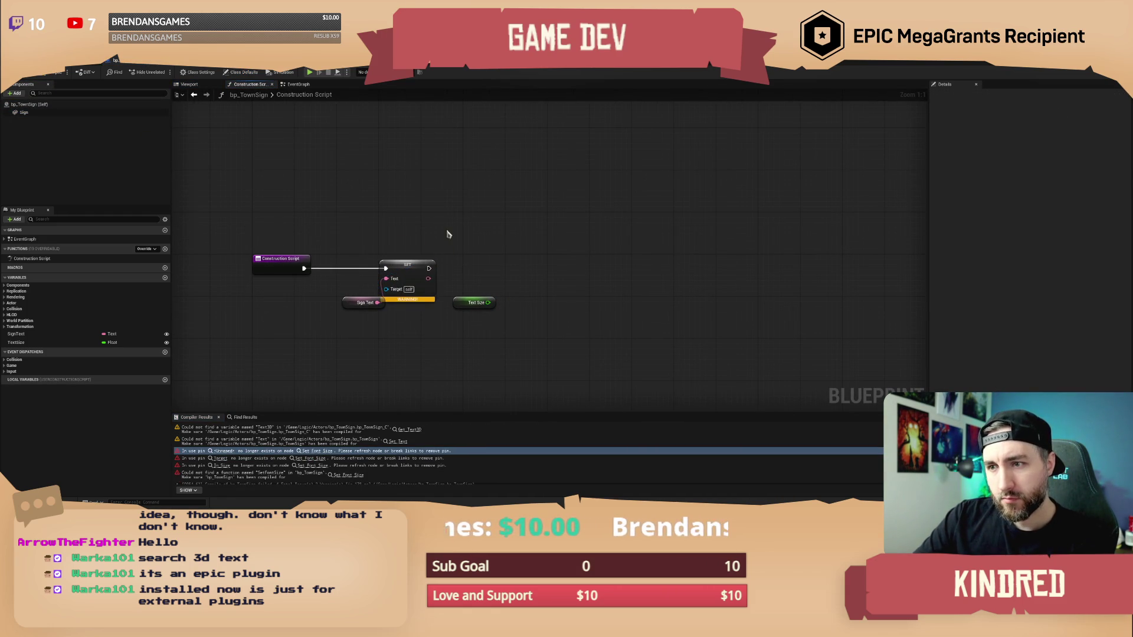
click(407, 250)
key(Delete)
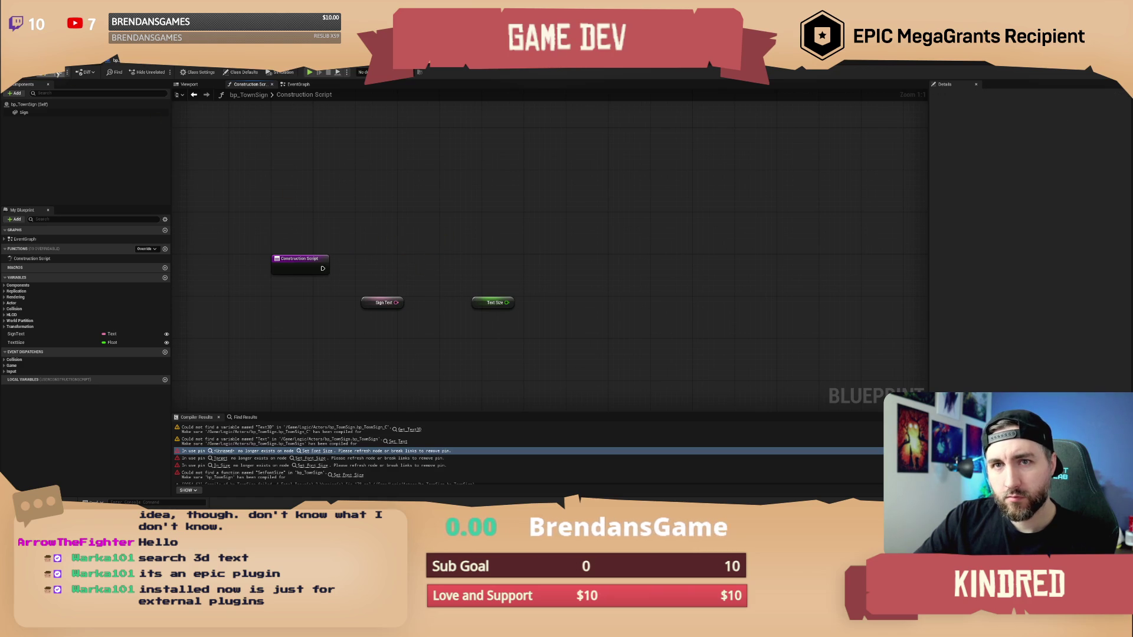
click(51, 75)
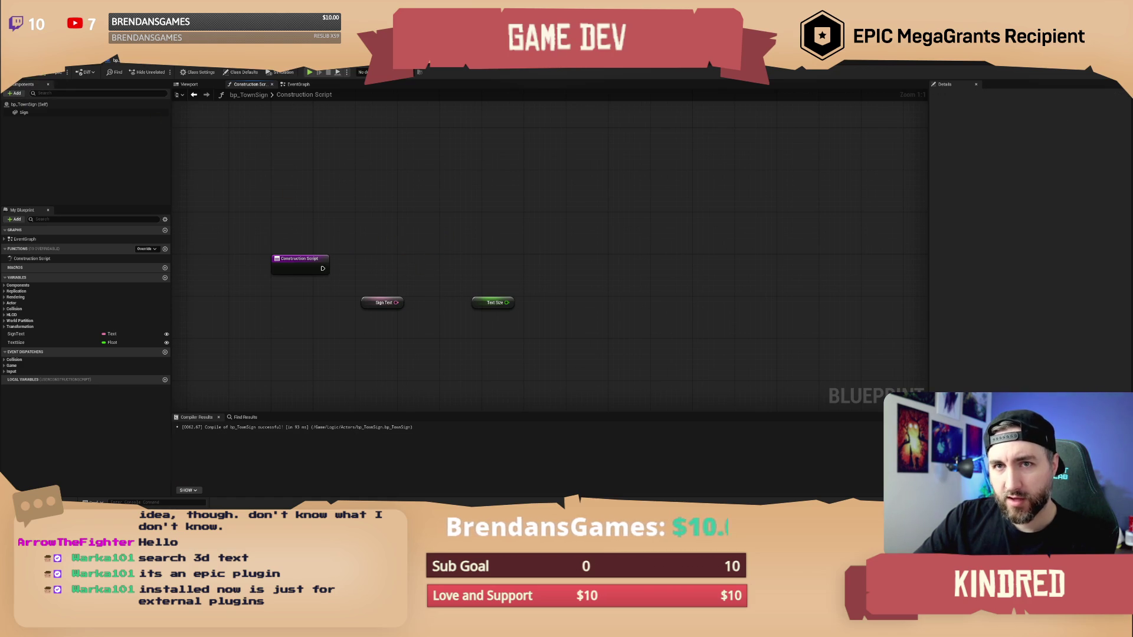
click(82, 66)
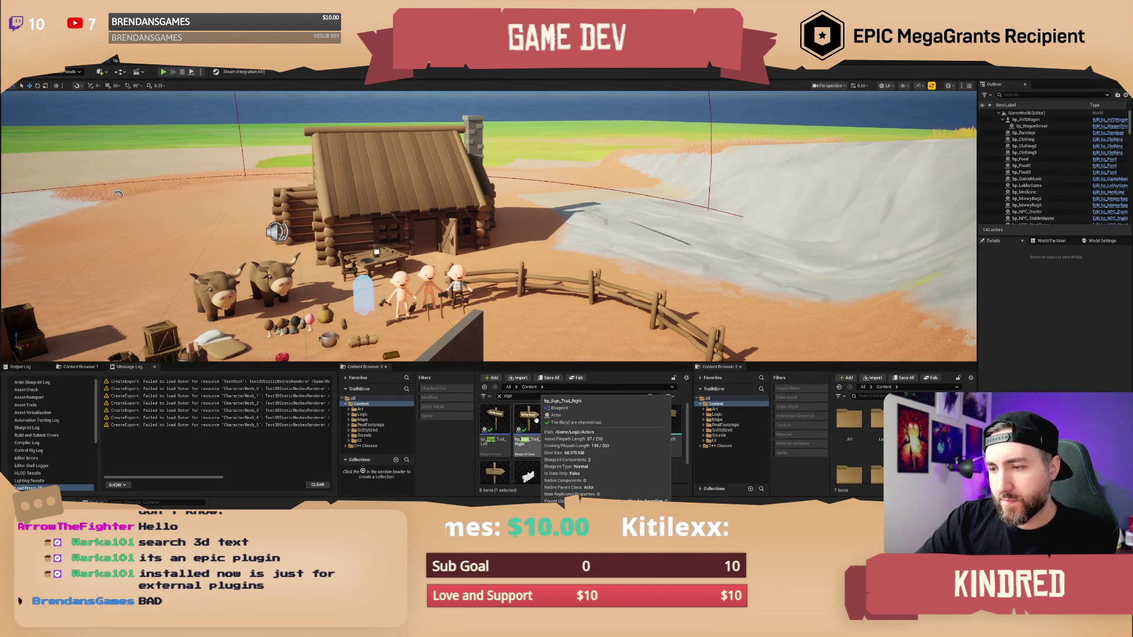
Review the bp_Sign_Trail_Right and bp_Sign_Trail_Left assets, then open File > Recent Levels.
click(537, 417)
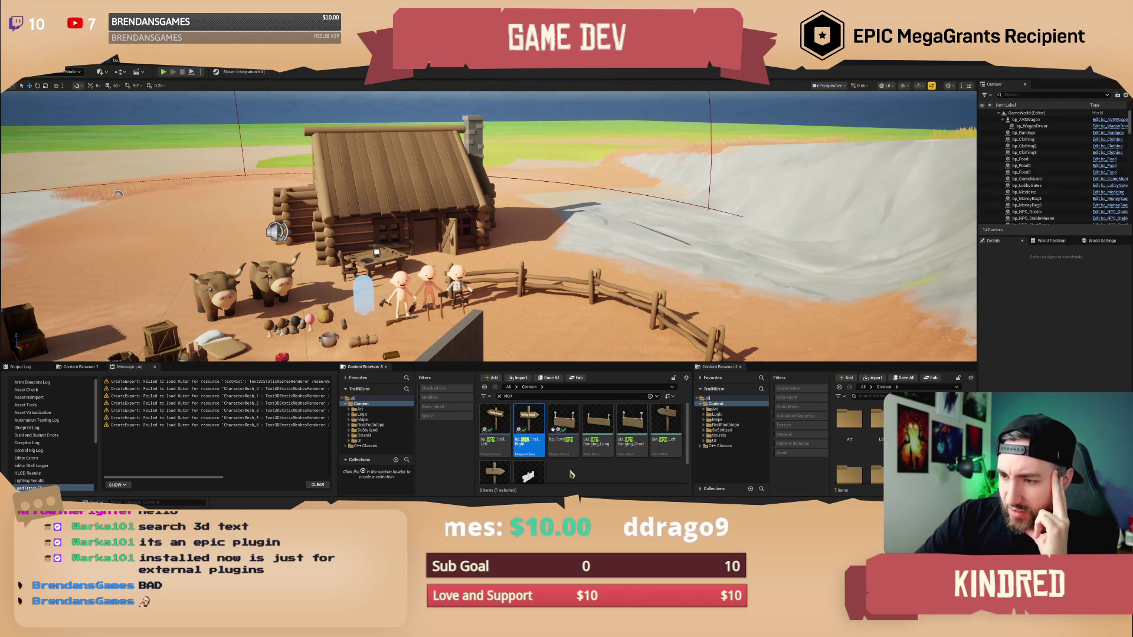
click(508, 422)
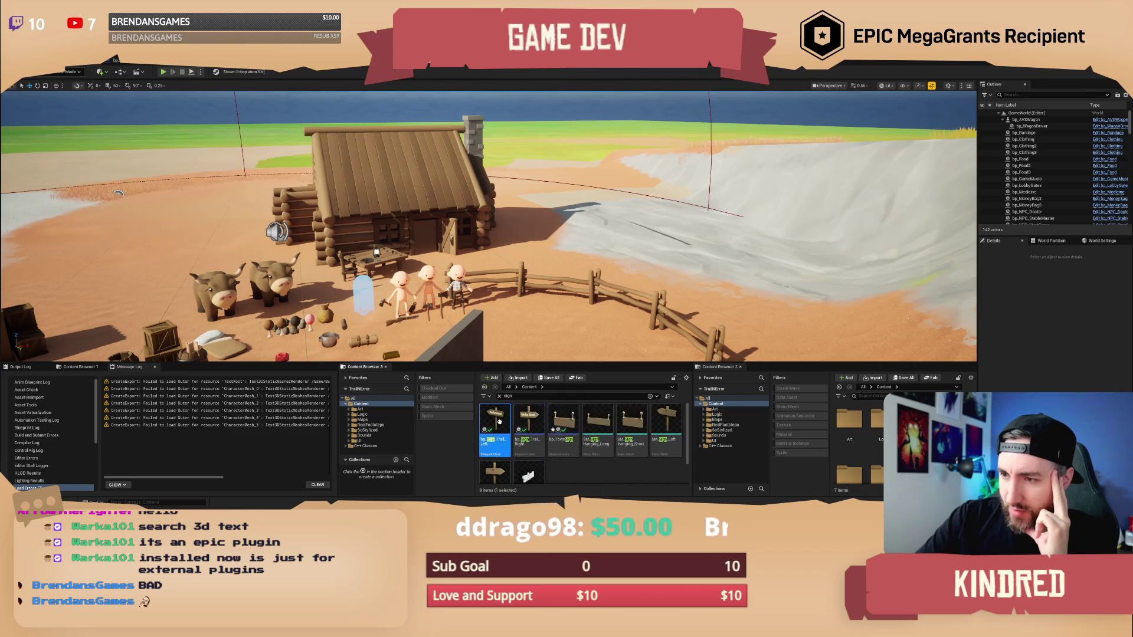
click(572, 475)
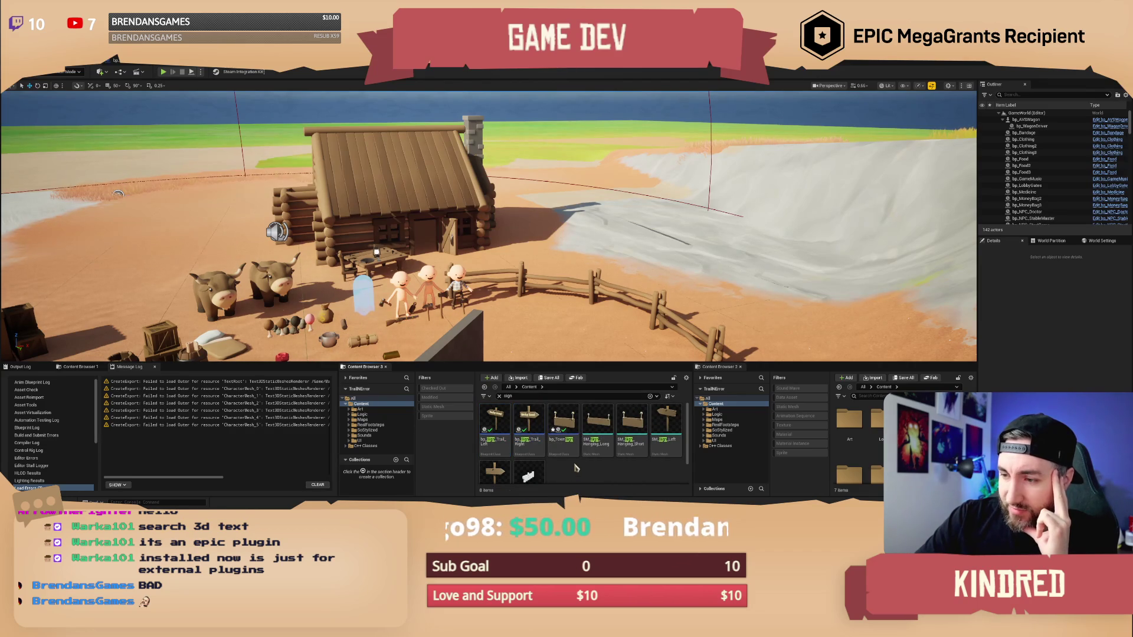
scroll(575, 471, down, 1)
scroll(576, 468, up, 1)
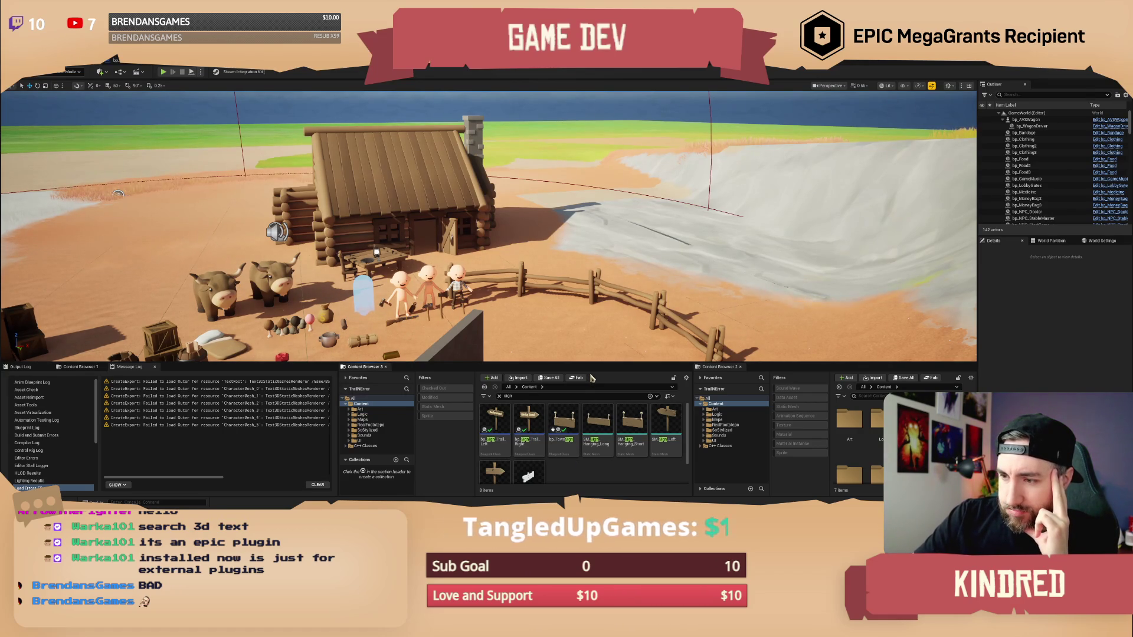
click(525, 411)
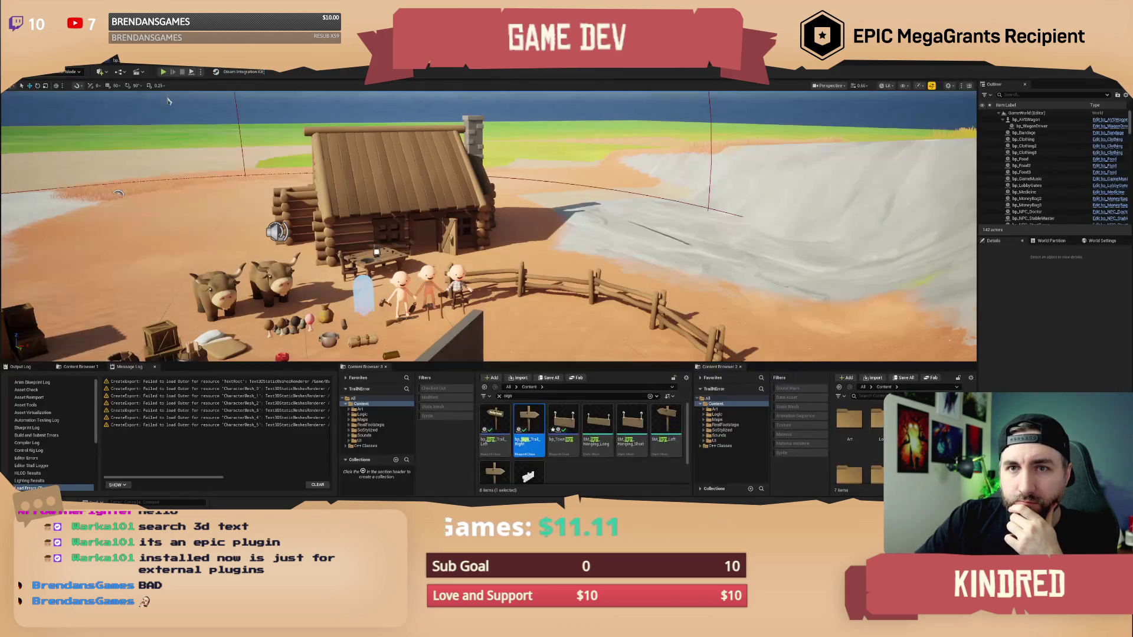
drag(67, 108, 360, 235)
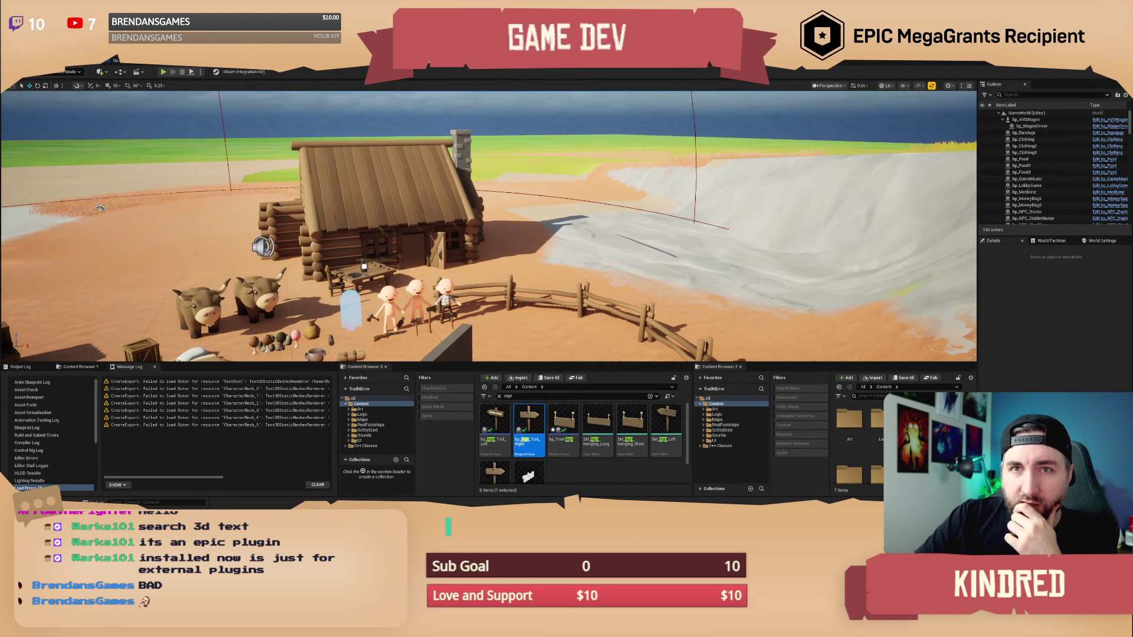
click(29, 59)
Load the TrailMap level and fly the camera through the trees down into the valley.
mouse_move(98, 121)
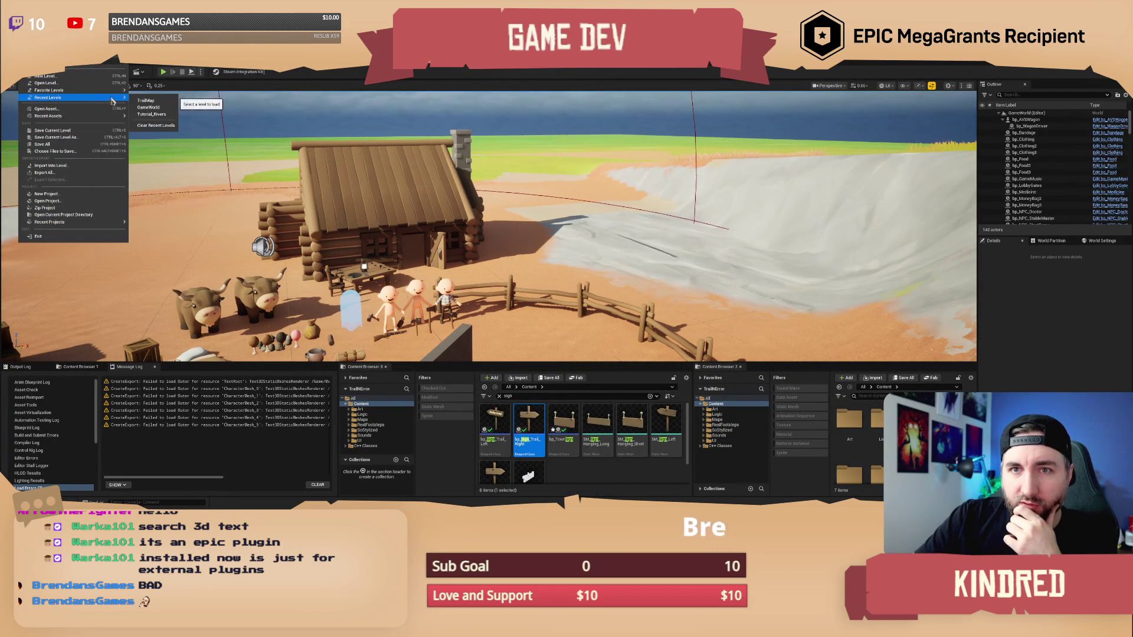
key(Escape)
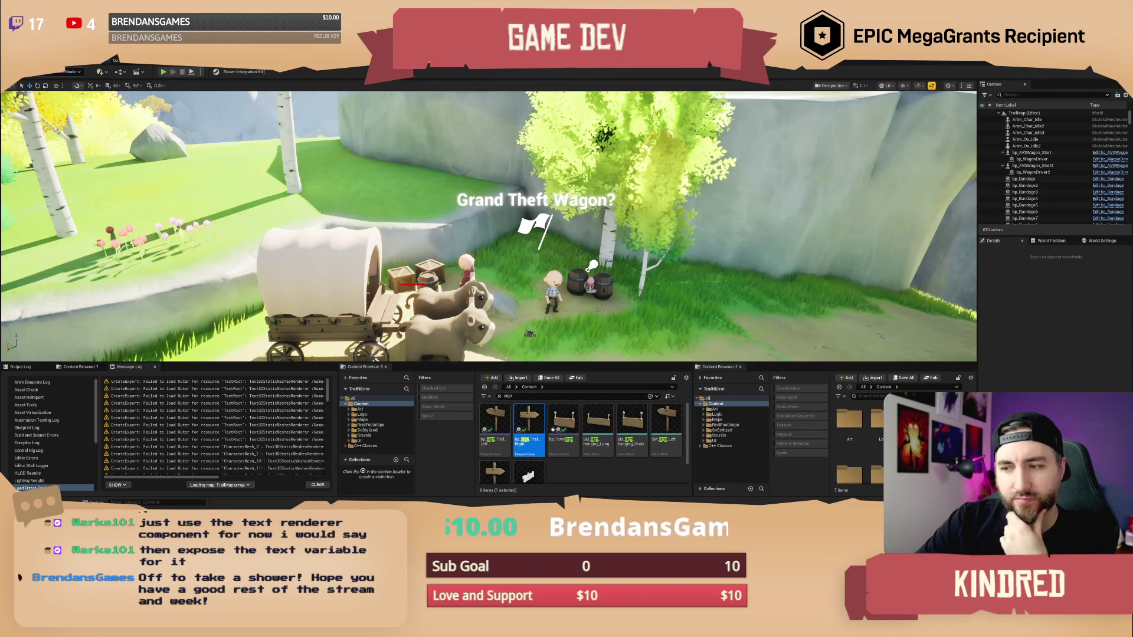
drag(529, 334, 529, 334)
scroll(489, 225, up, 3)
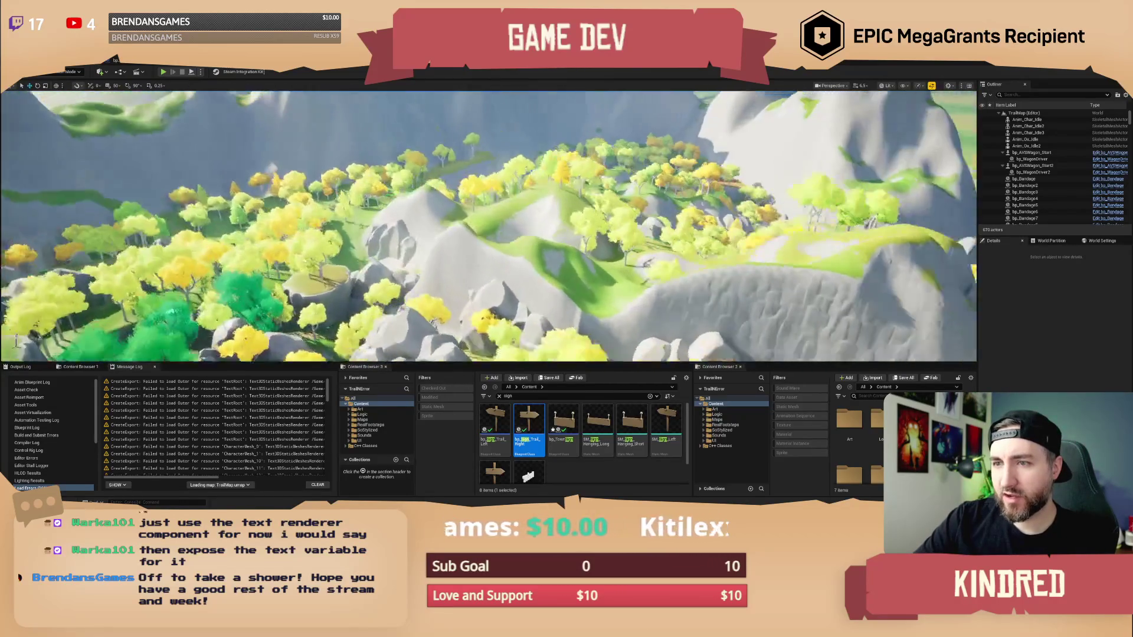
key(s)
scroll(488, 225, up, 2)
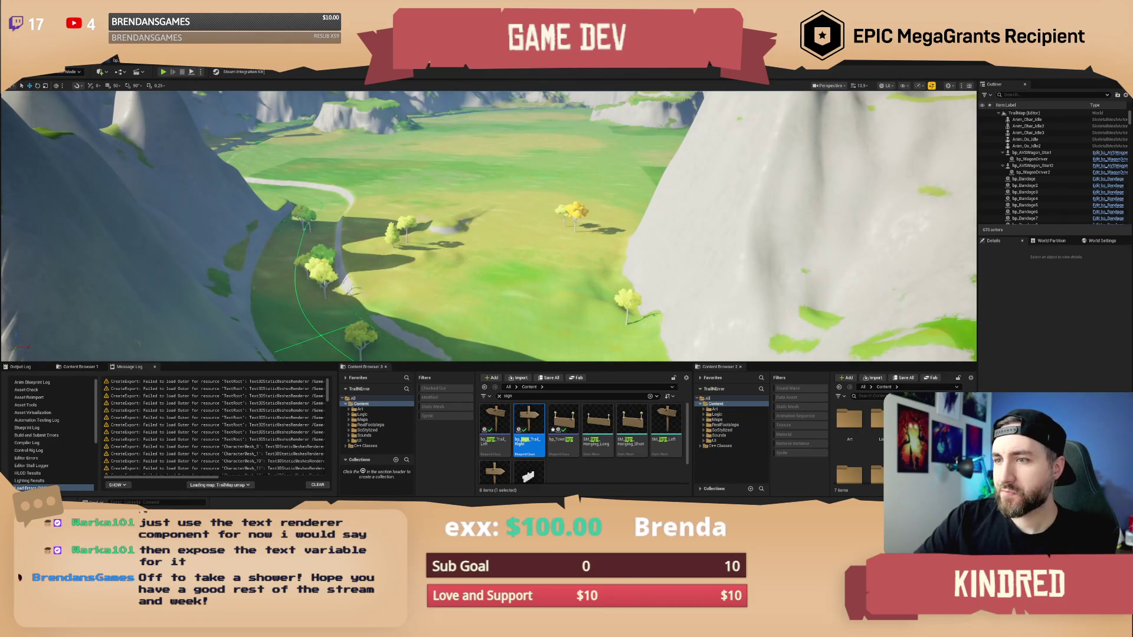
scroll(489, 226, up, 1)
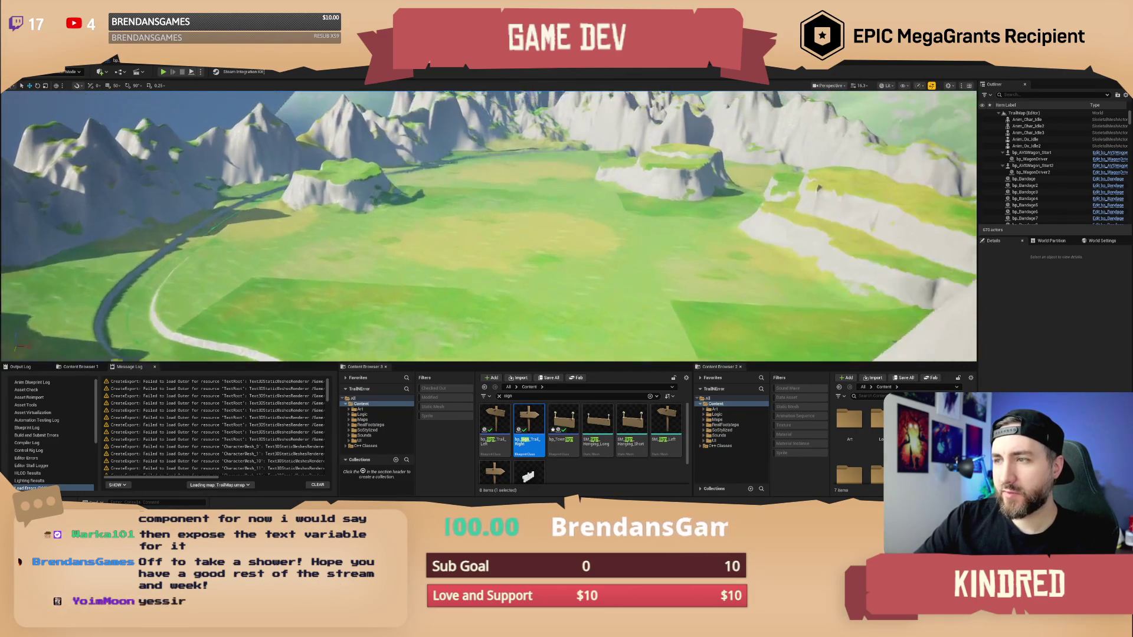
drag(359, 330, 348, 283)
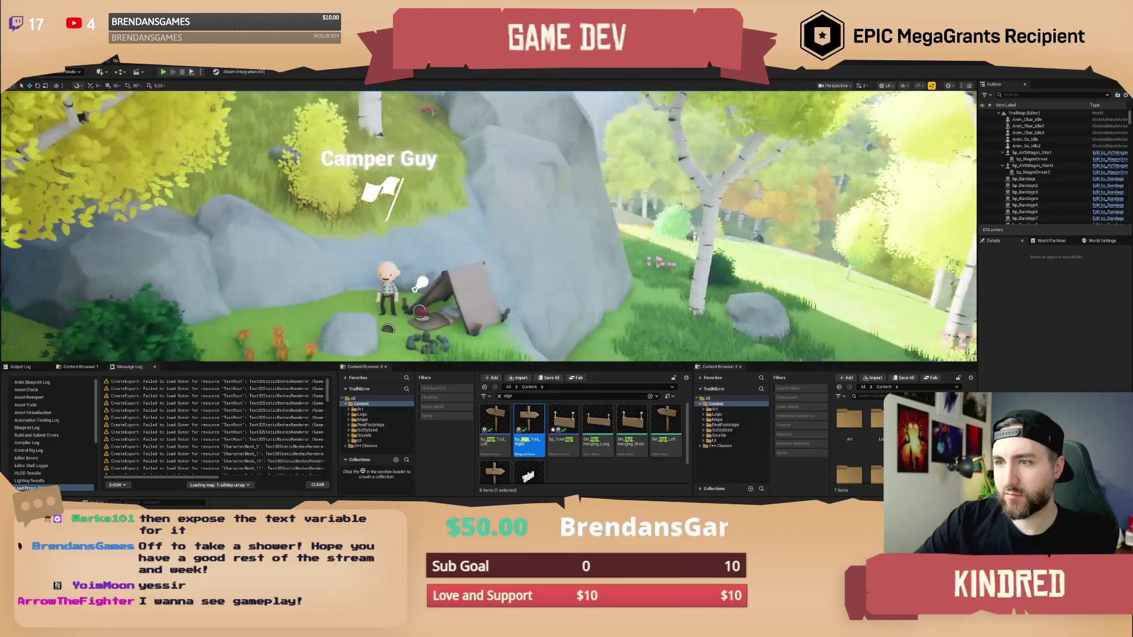
Clear the Outliner filter, select bp_POI2, and nudge it slightly.
click(1014, 96)
text(boi)
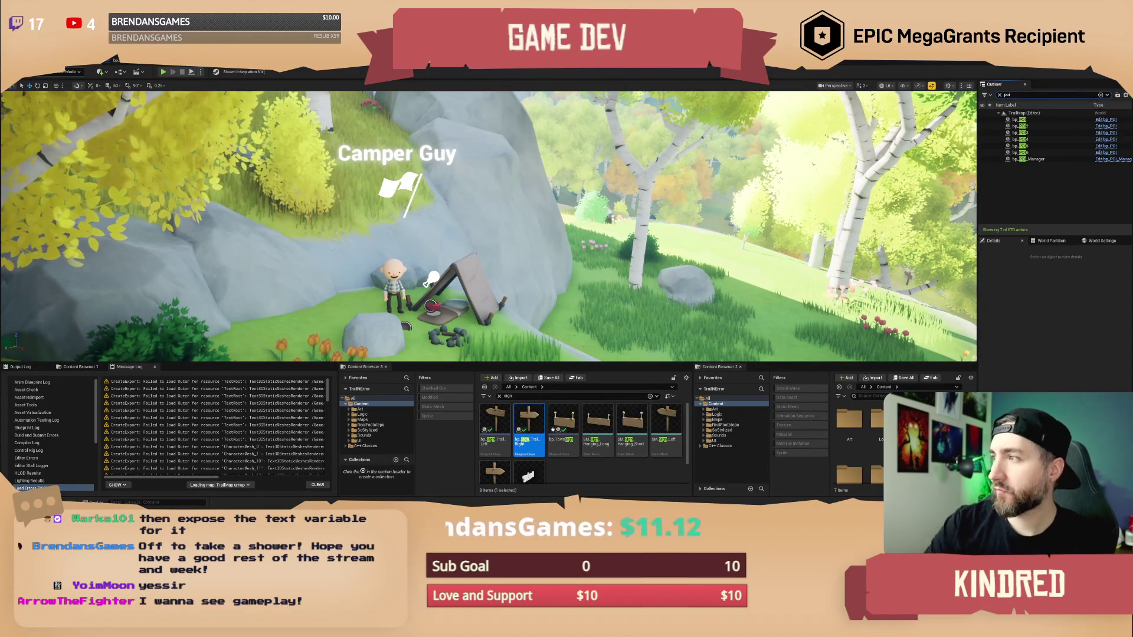
click(1000, 95)
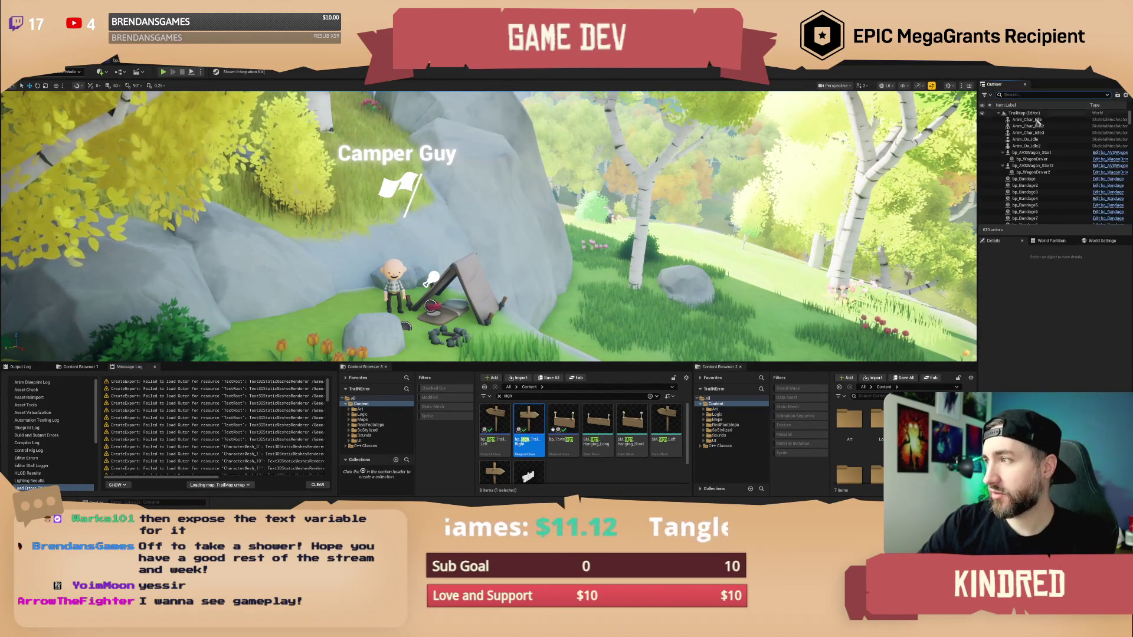
click(415, 179)
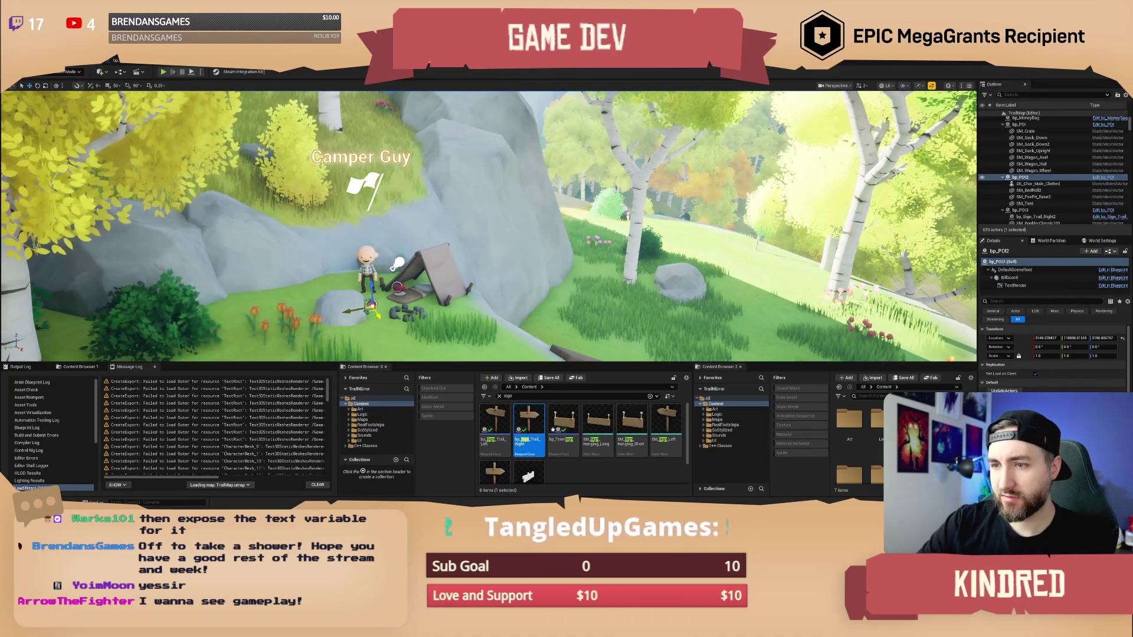
drag(370, 306, 366, 308)
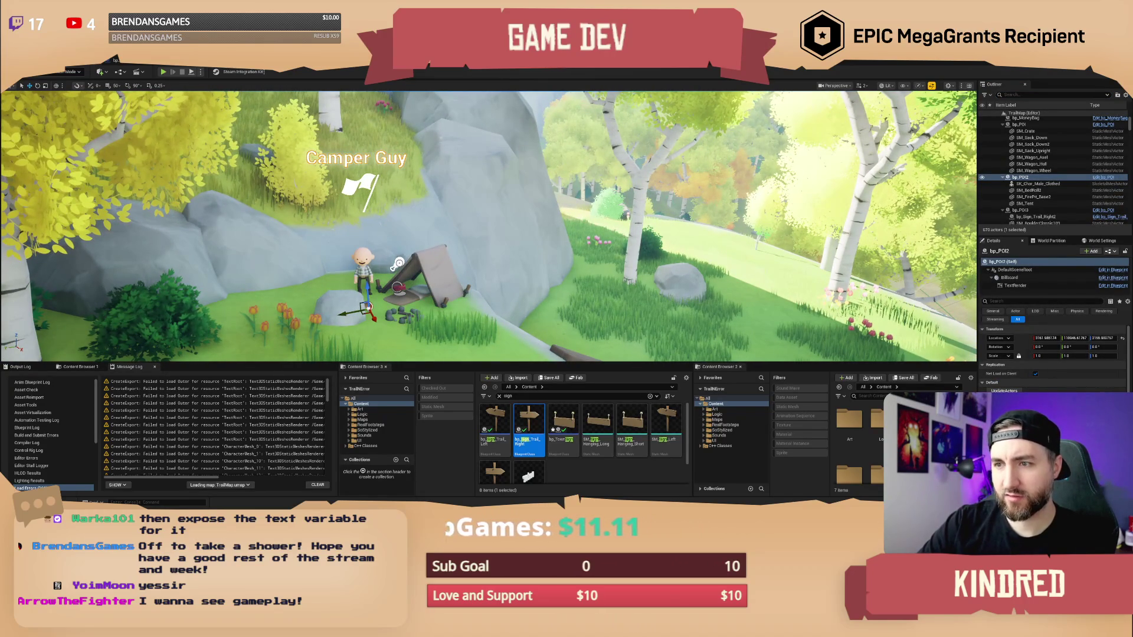
drag(366, 308, 364, 309)
scroll(488, 226, up, 3)
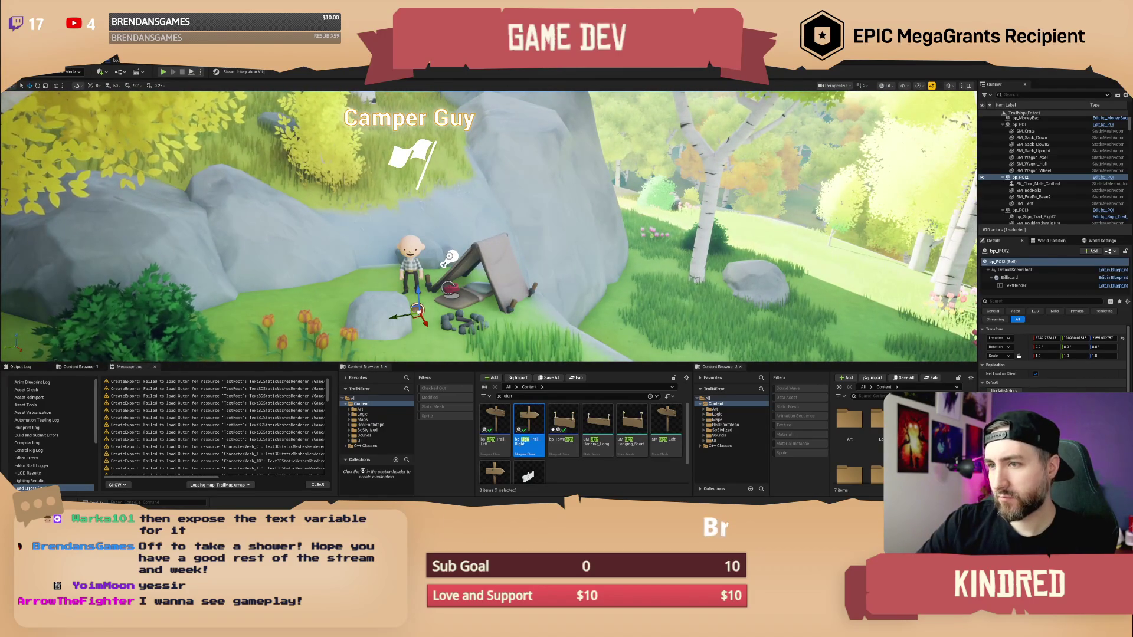
Attach BP_RandomItemSpawner2 to bp_POI2.
click(451, 258)
right_click(451, 258)
mouse_move(534, 393)
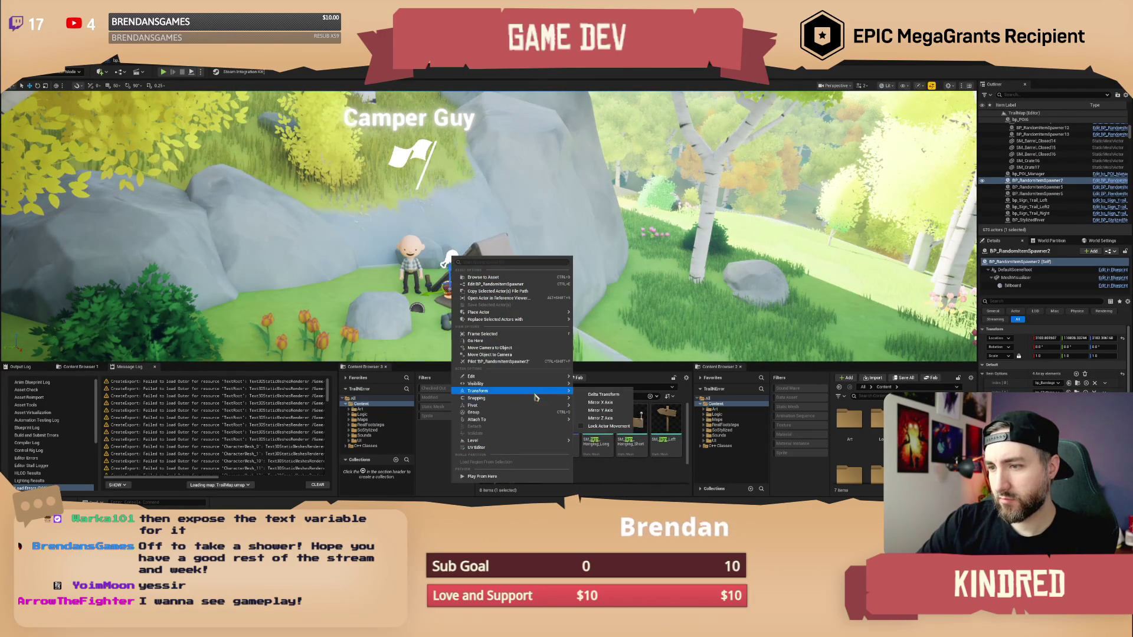
mouse_move(534, 420)
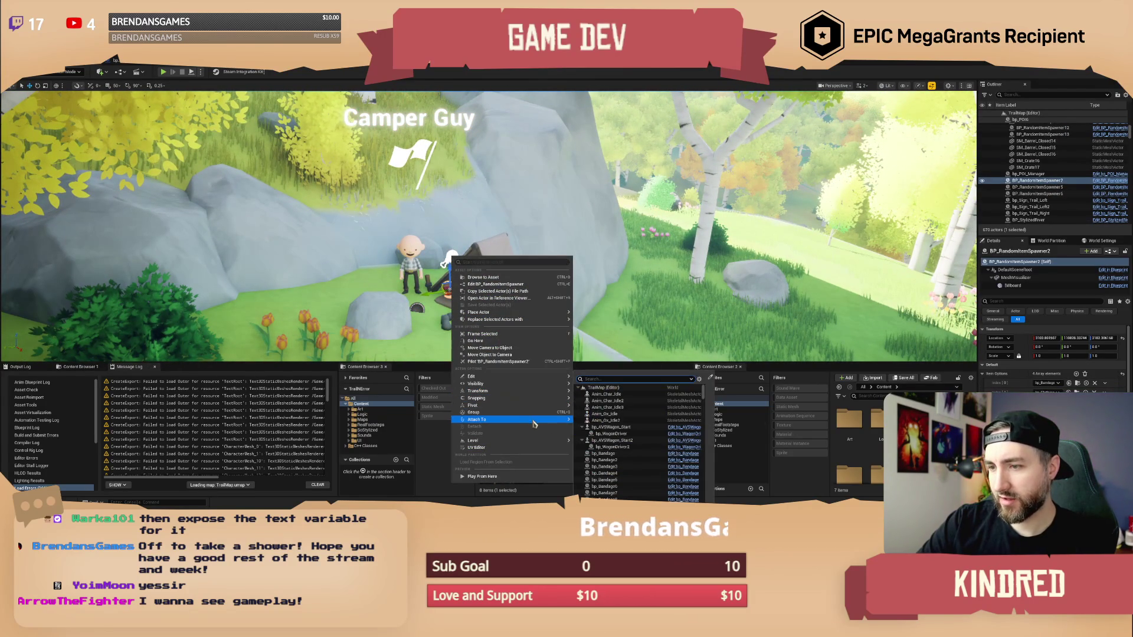
click(710, 380)
click(437, 154)
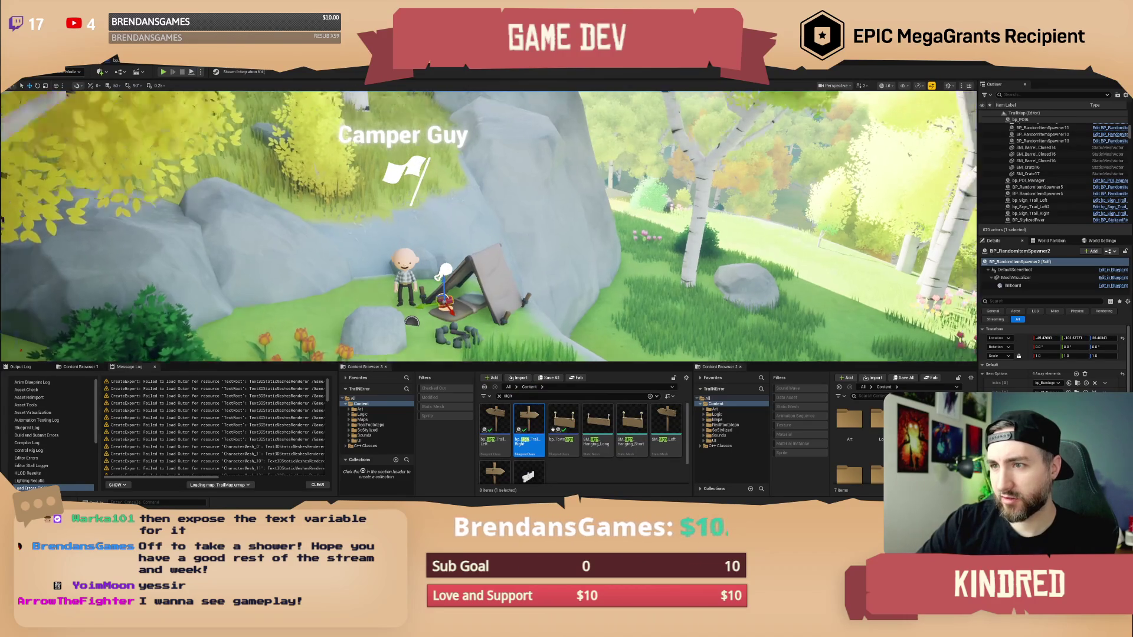
Check the camper character, then reselect bp_POI2 in the Outliner.
click(411, 307)
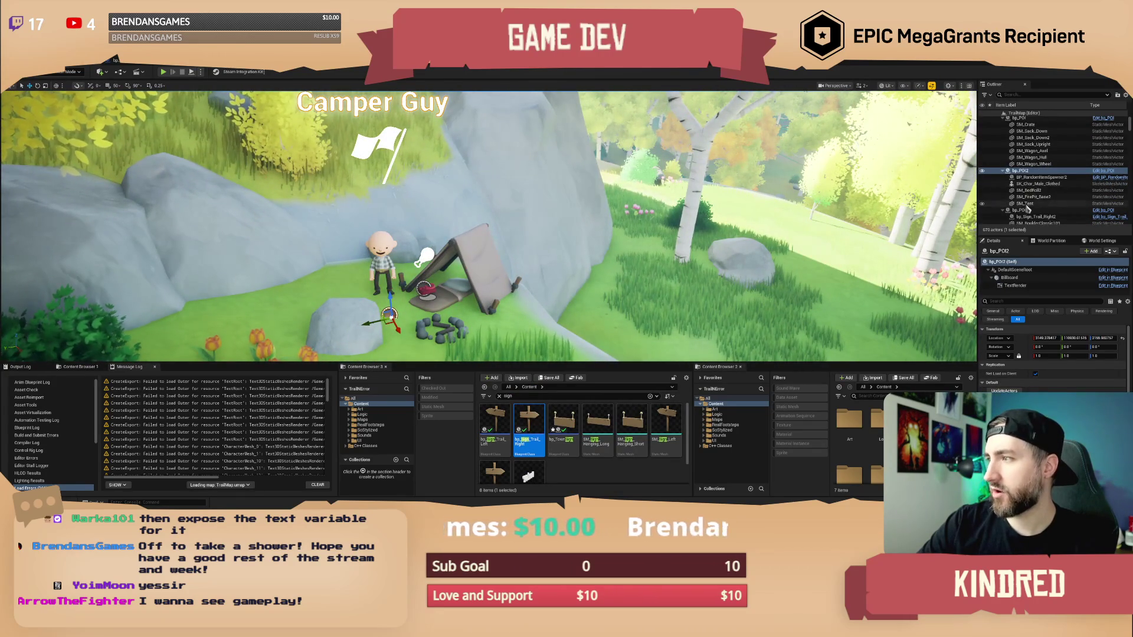
click(1025, 203)
click(1028, 184)
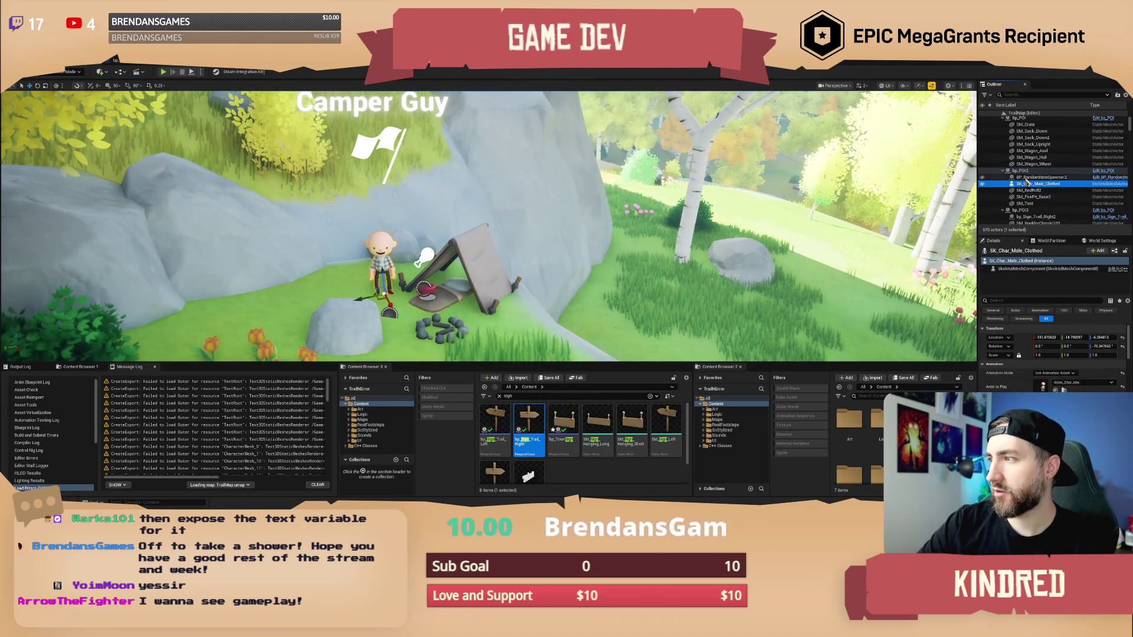
click(1021, 171)
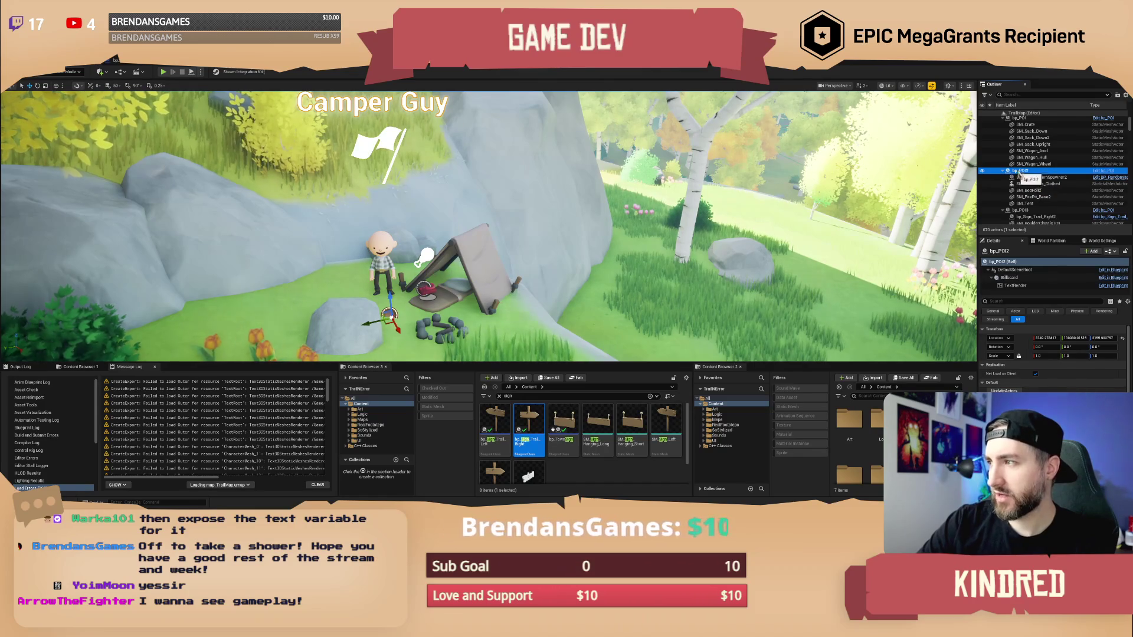
scroll(490, 224, up, 2)
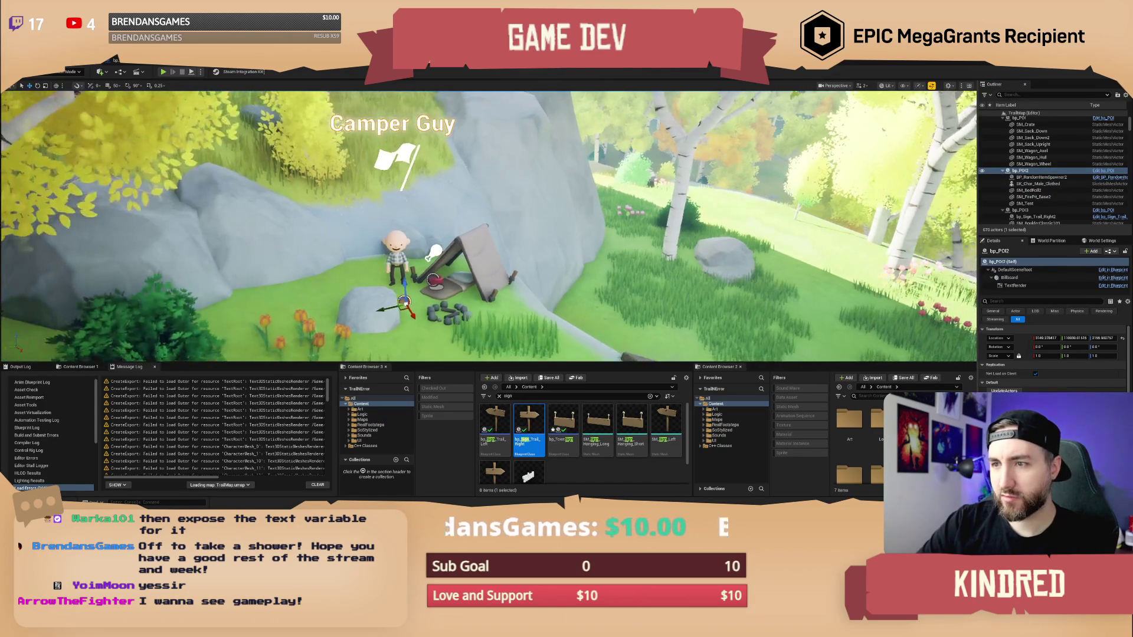
scroll(1054, 354, down, 2)
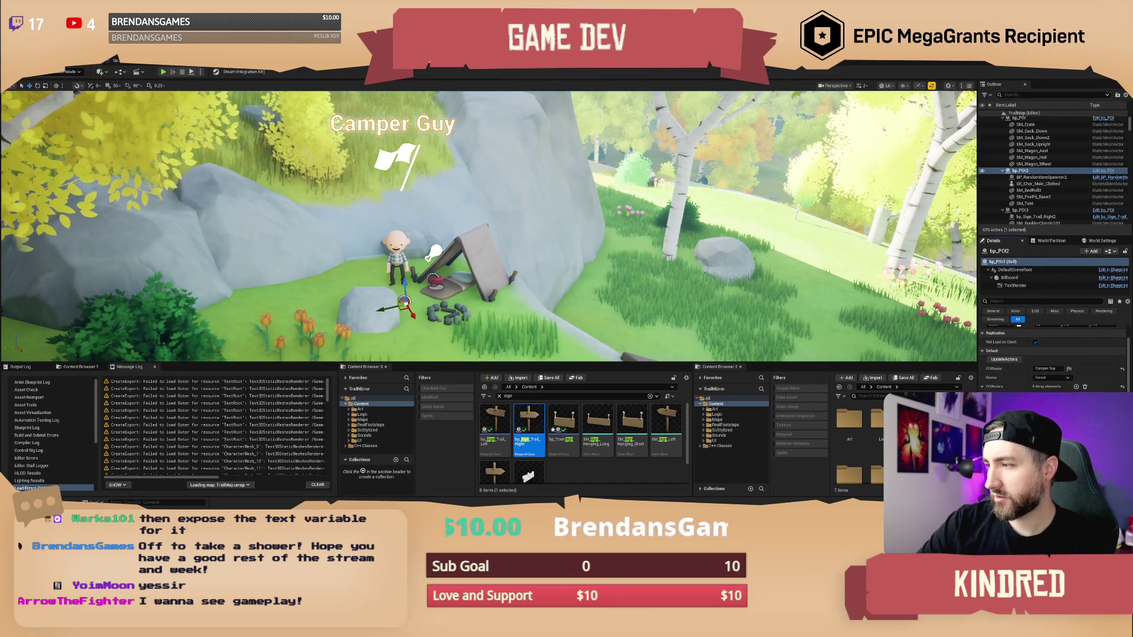
Toggle bp_POI2's visibility repeatedly to confirm what belongs to the camp, then orbit the campsite.
click(982, 171)
click(982, 170)
click(982, 171)
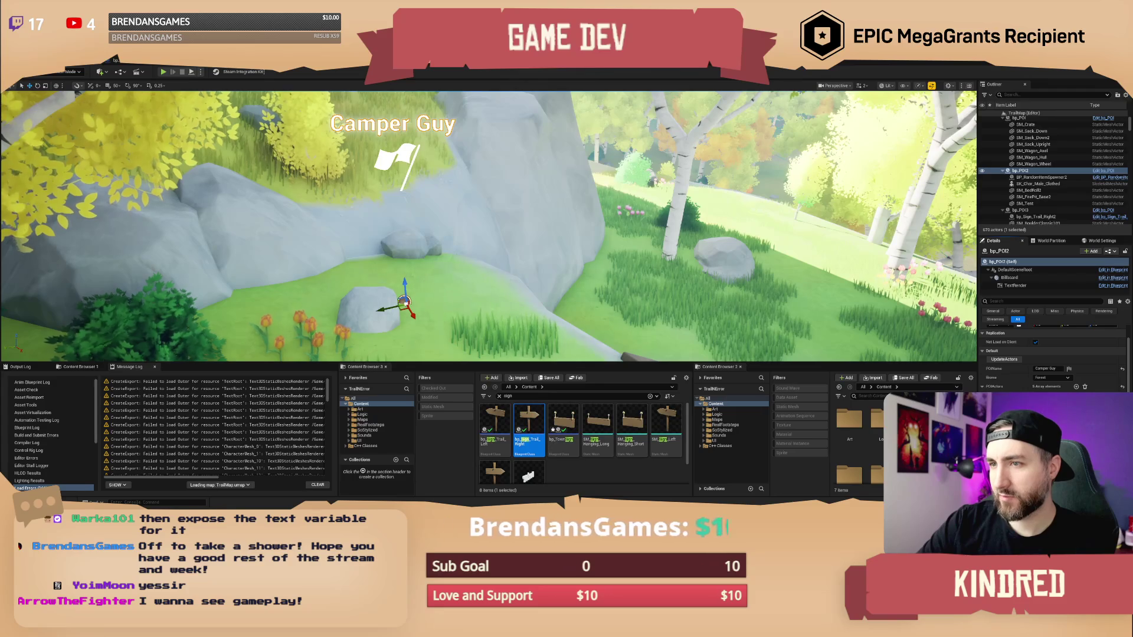
click(982, 171)
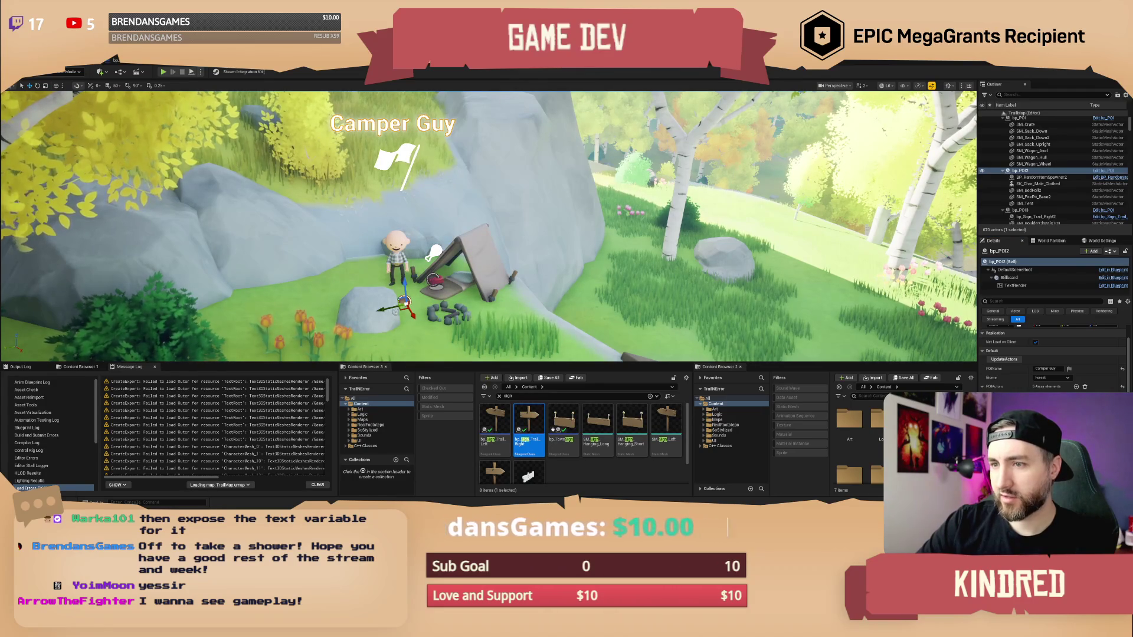
click(982, 170)
click(982, 170)
drag(581, 240, 957, 131)
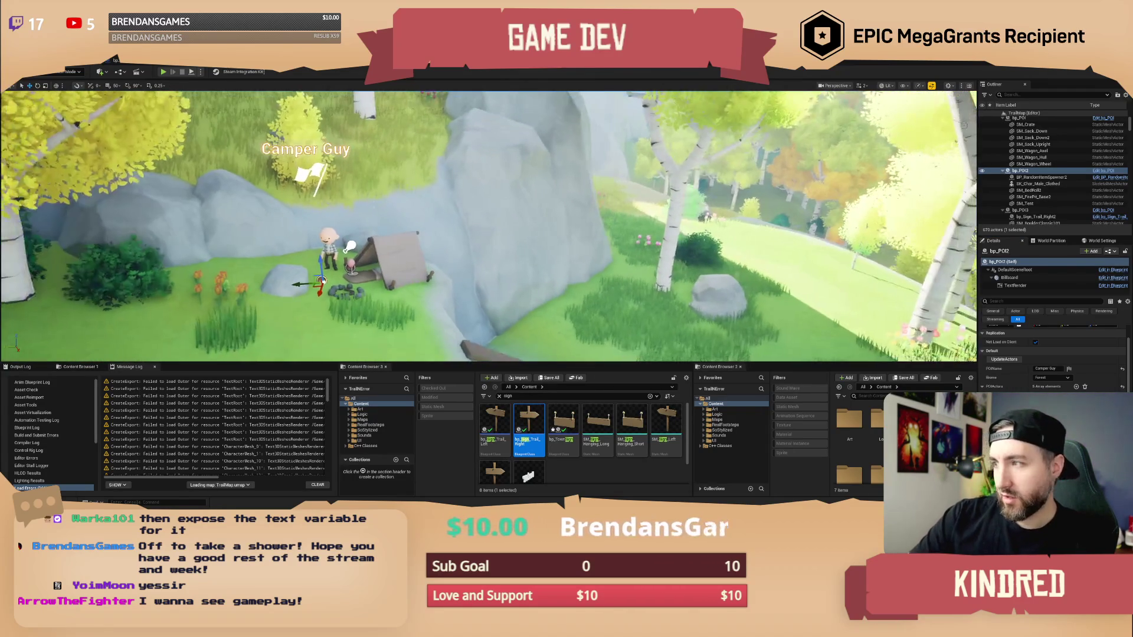
scroll(1057, 156, up, 1)
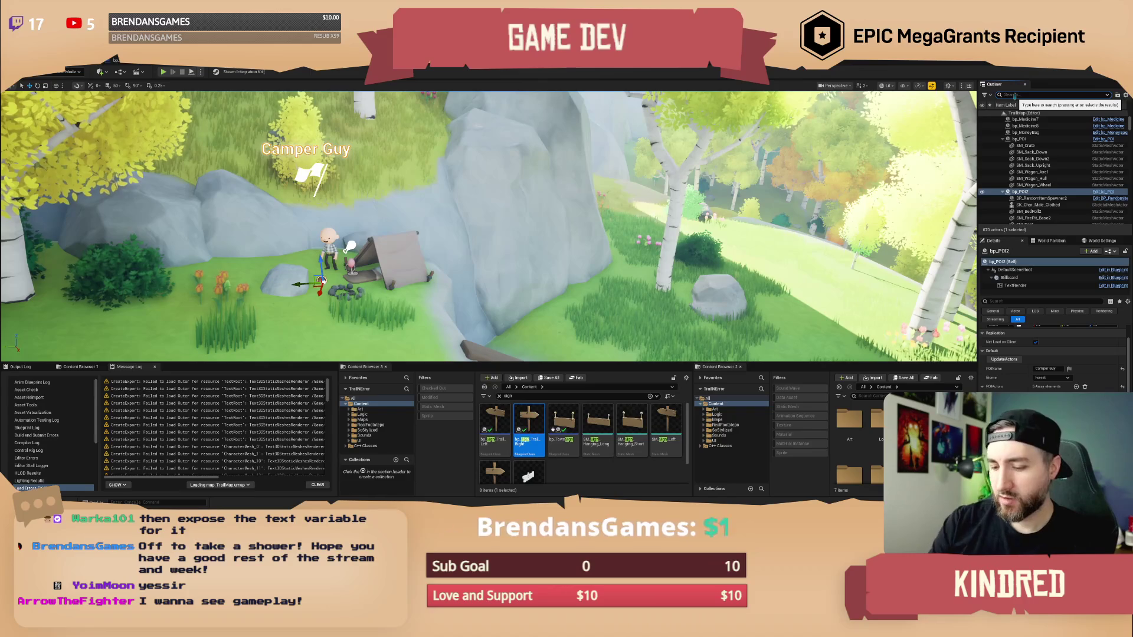
Filter the Outliner by 'poi', focus bp_POI, and select the item spawner at the wagon.
click(1014, 95)
text(poi)
double_click(1021, 120)
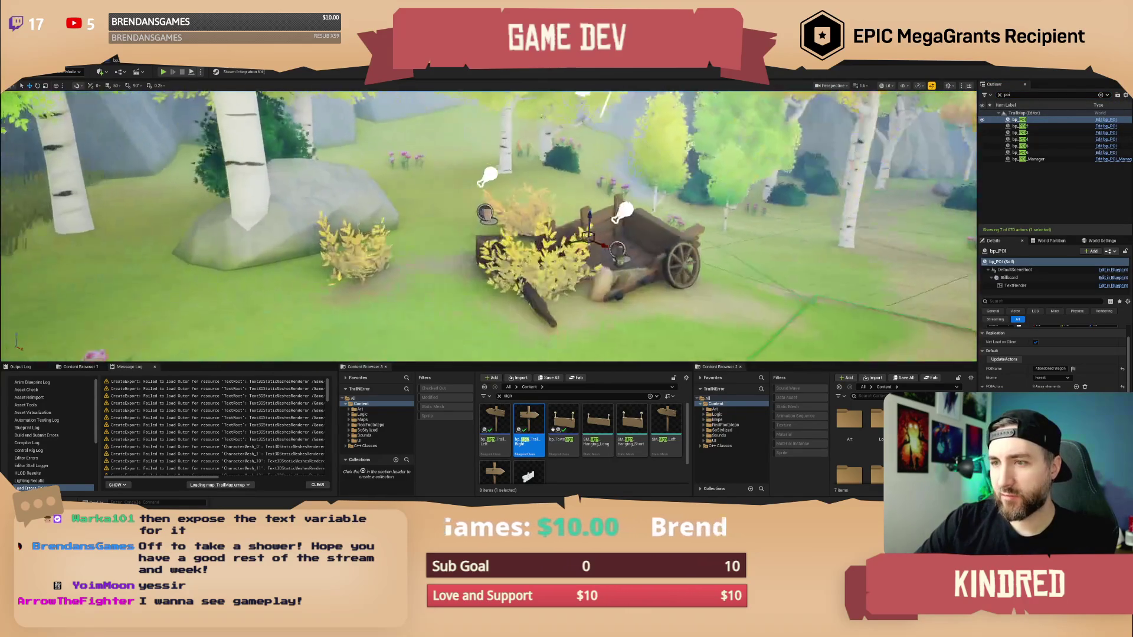
scroll(489, 227, down, 3)
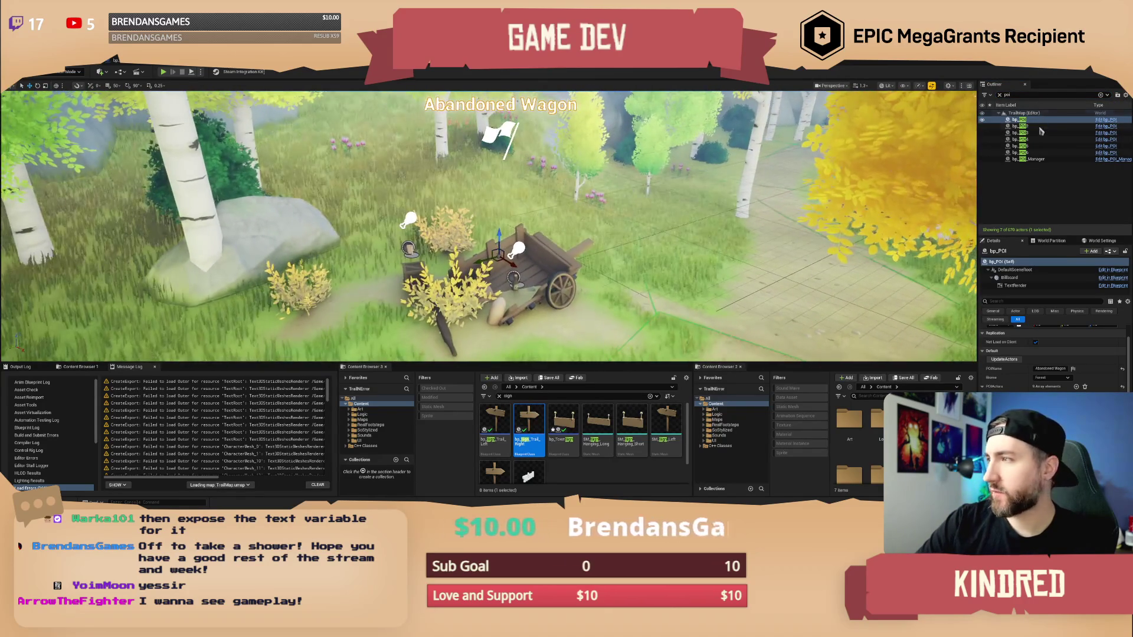
click(513, 278)
scroll(513, 278, up, 2)
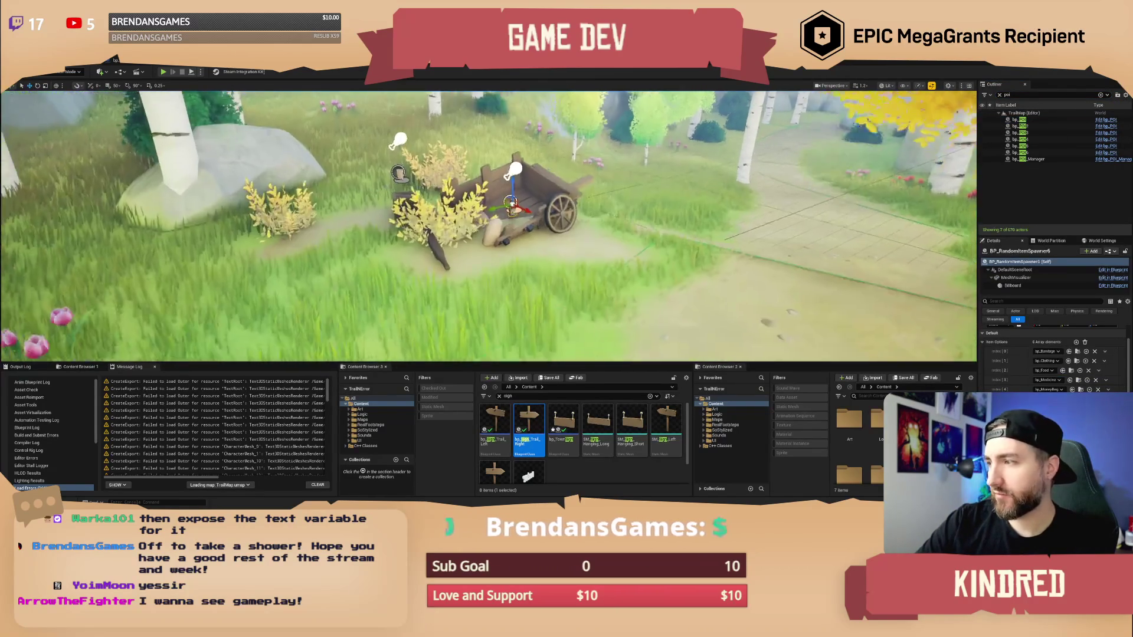
scroll(488, 226, up, 3)
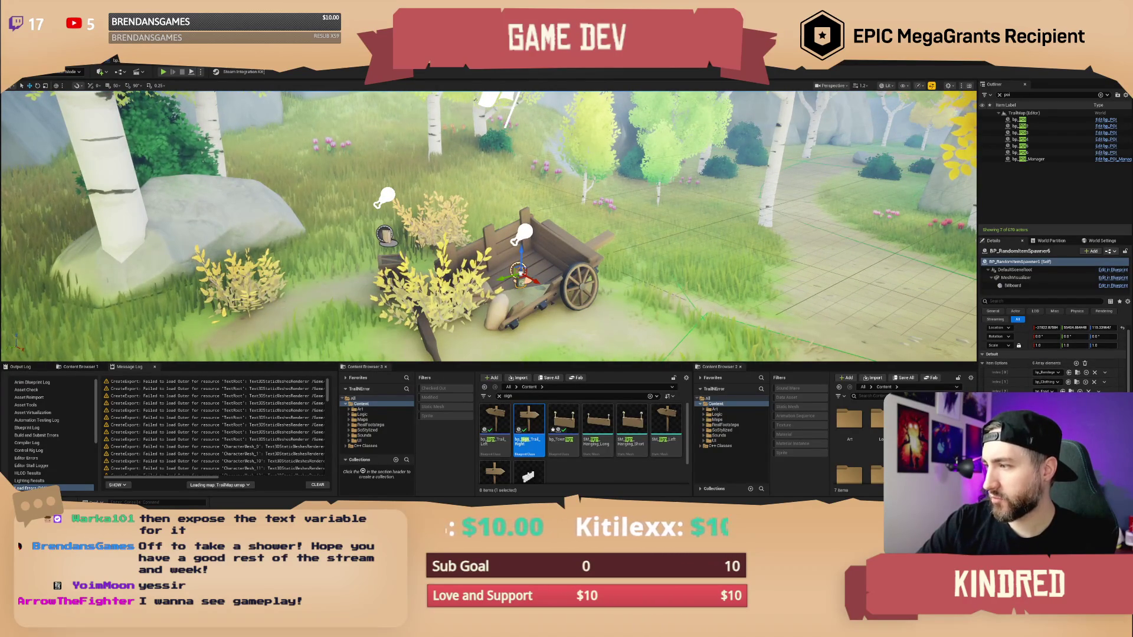
scroll(489, 226, down, 1)
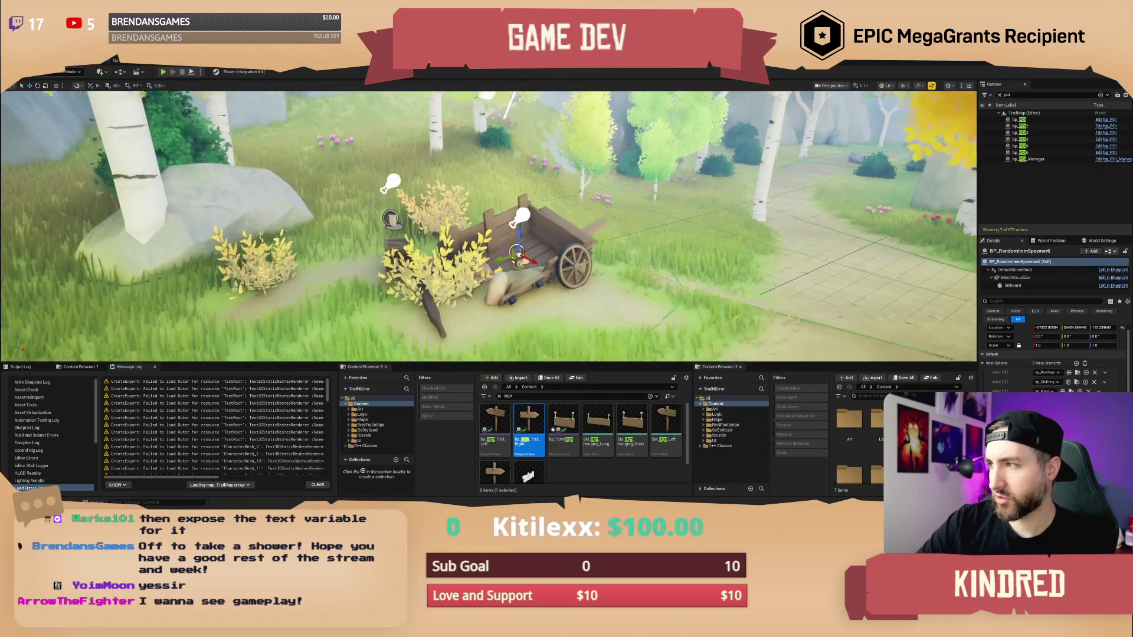
Focus bp_POI2, then bp_POI3, and turn the view around the rocky path.
double_click(1032, 126)
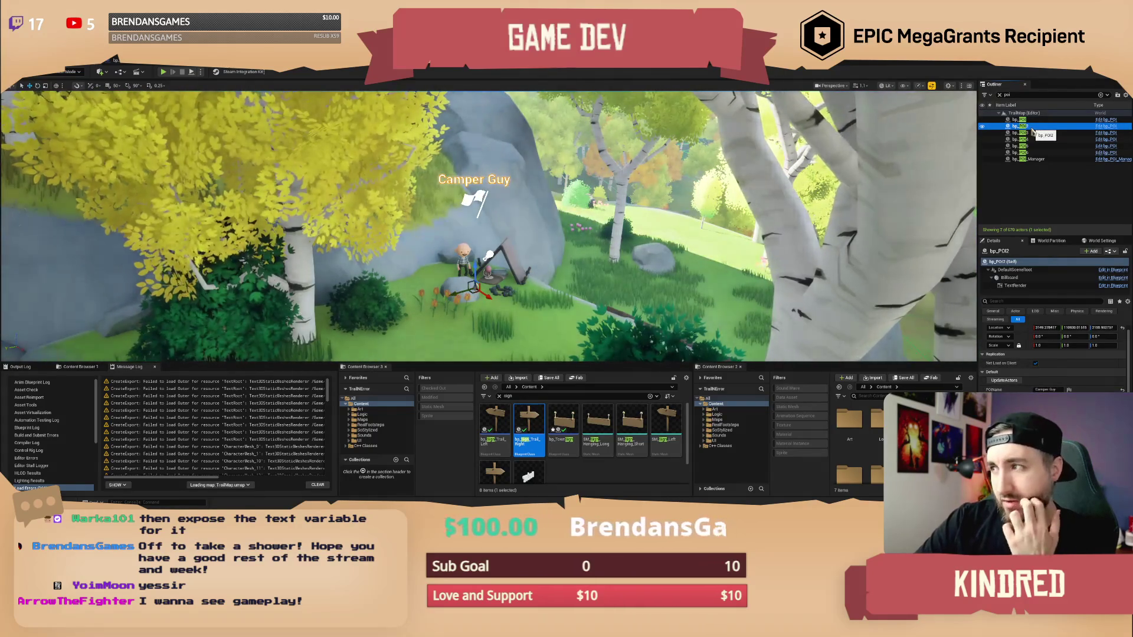
double_click(1031, 134)
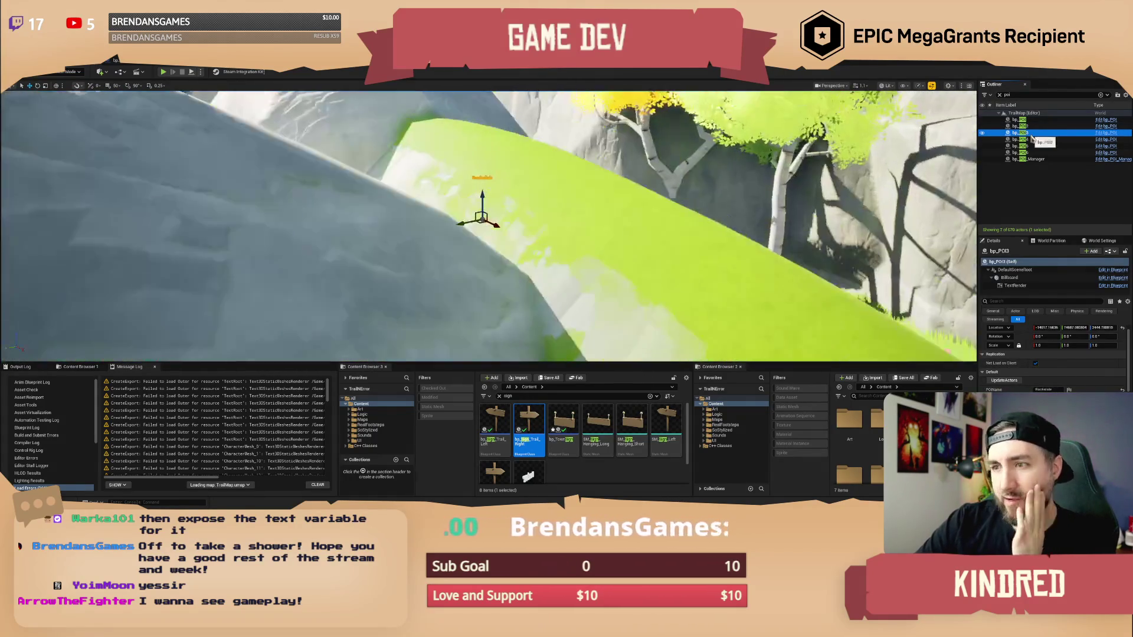
mouse_move(489, 227)
mouse_down()
mouse_move(531, 224)
mouse_move(501, 160)
mouse_up()
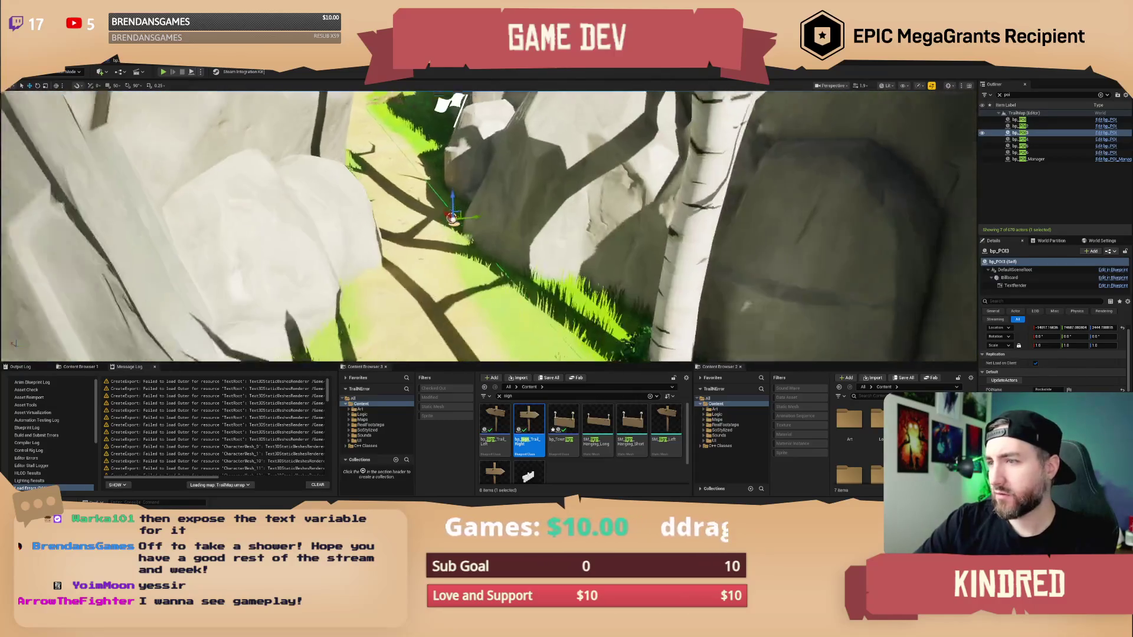
scroll(1022, 376, down, 5)
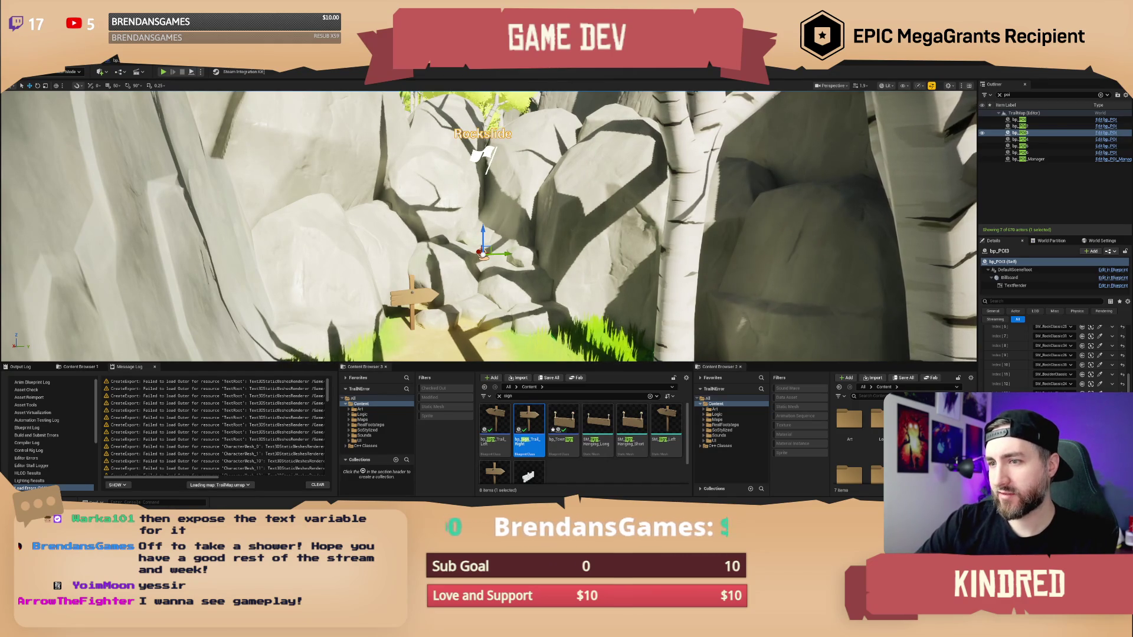
scroll(490, 224, up, 5)
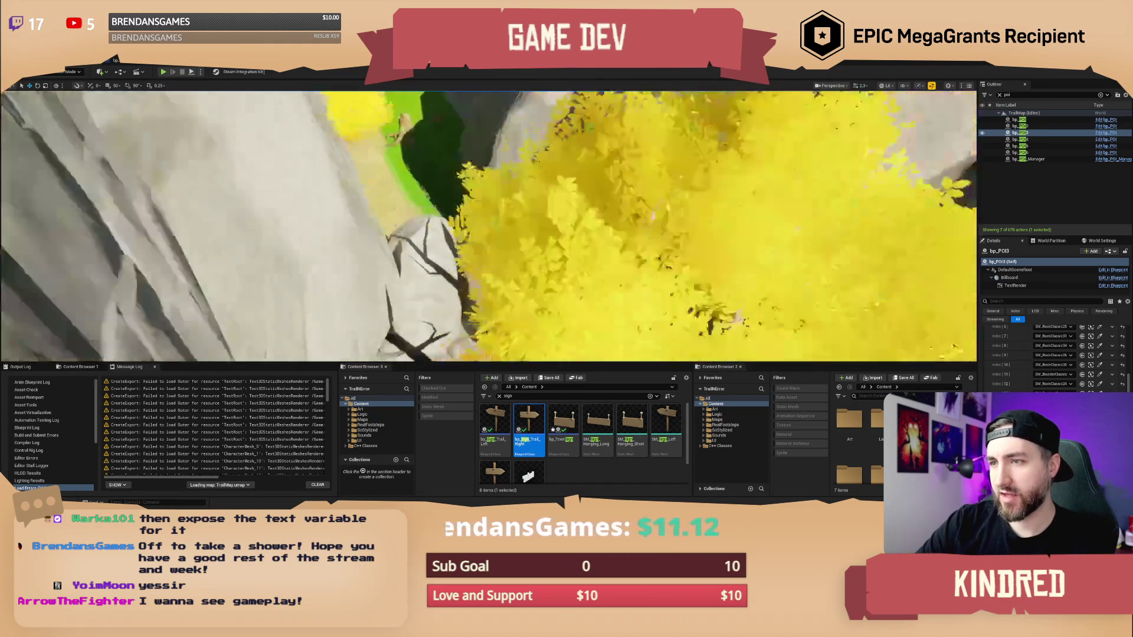
Raise the camera speed and fly up over the forest to an overhead view.
scroll(490, 225, up, 3)
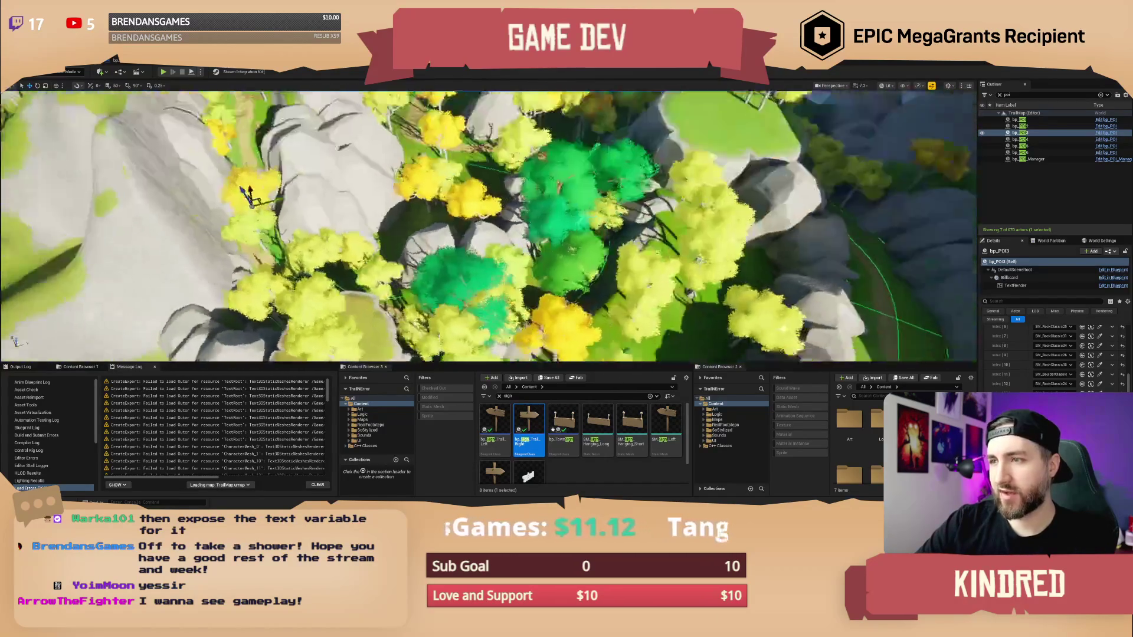
key(w)
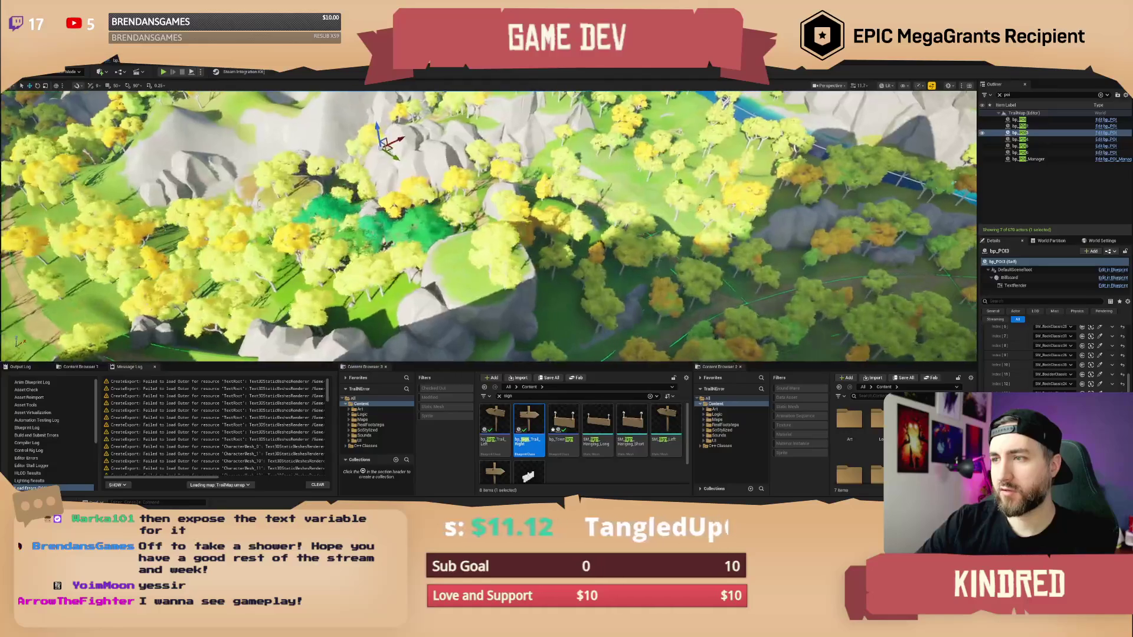
key(w)
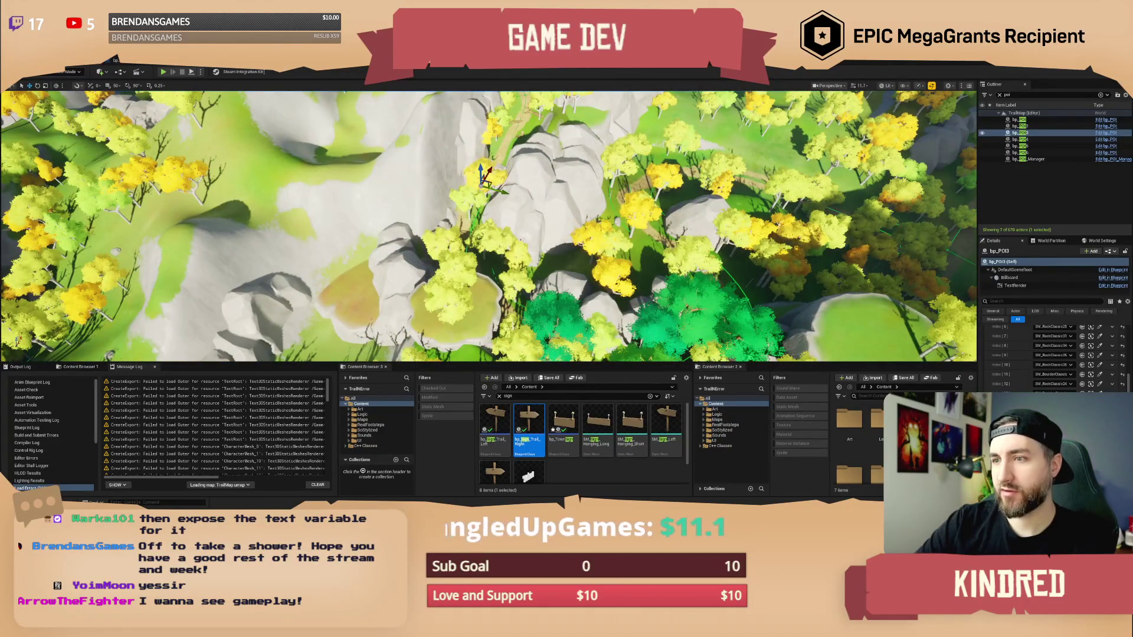
key(w)
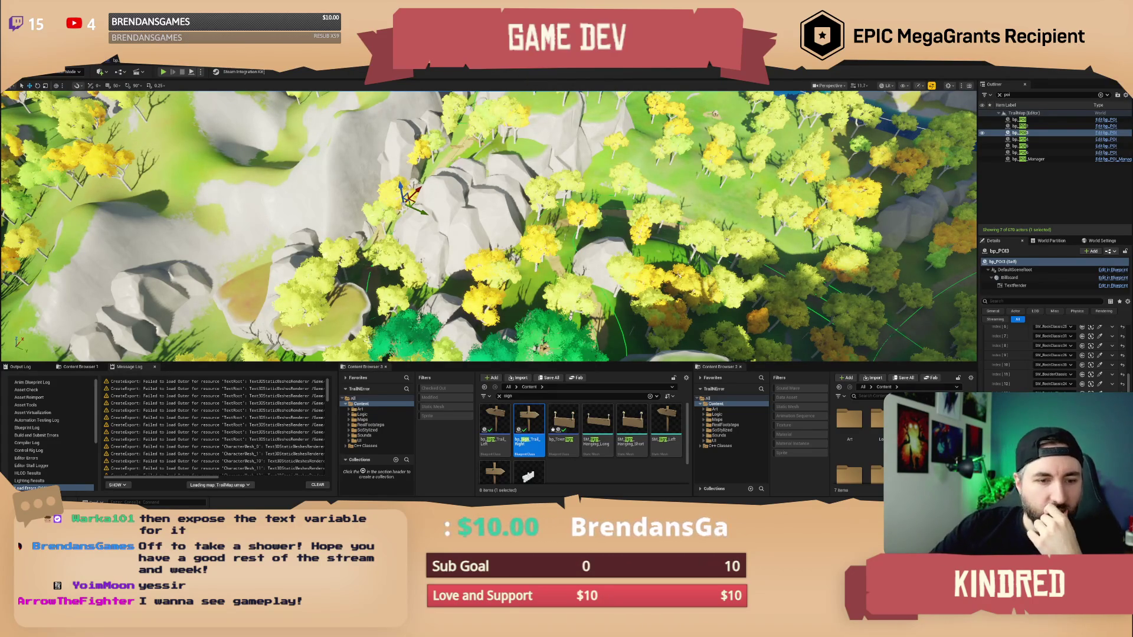
Focus bp_POI4 and bp_POI5, then select BP_RandomItemSpawner10 and BP_RandomItemSpawner8.
double_click(1024, 140)
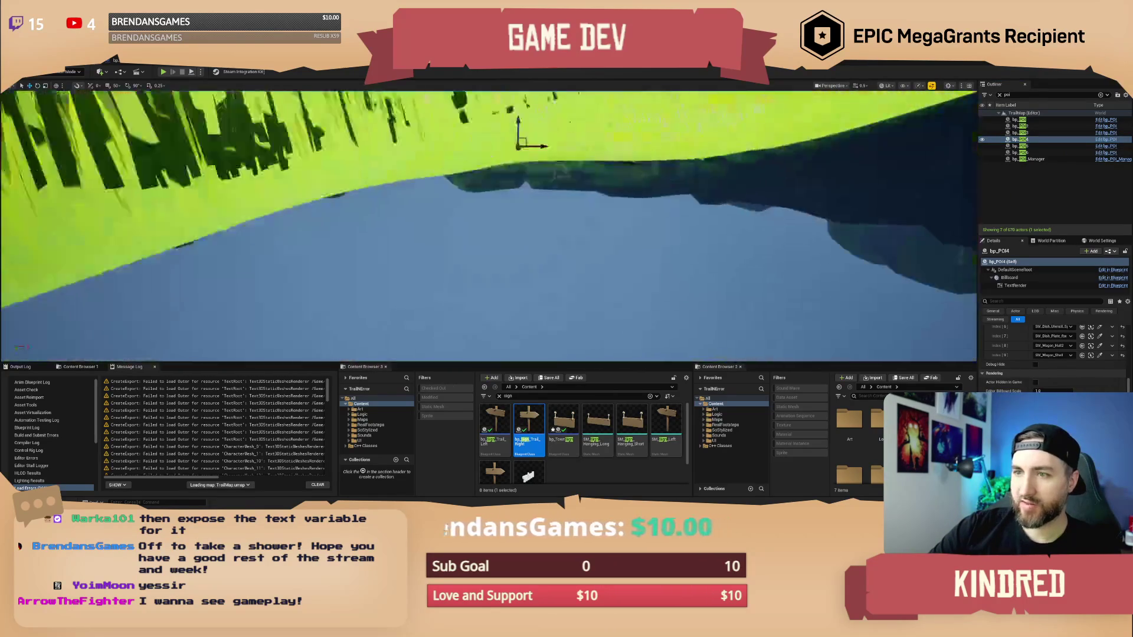
scroll(489, 226, down, 2)
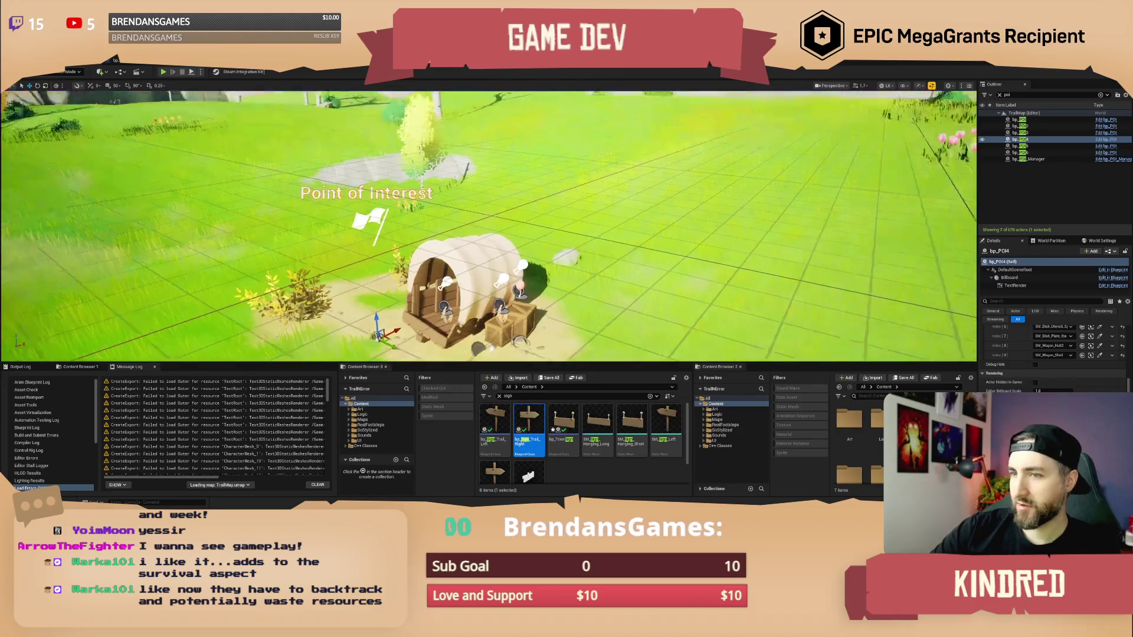
double_click(1024, 146)
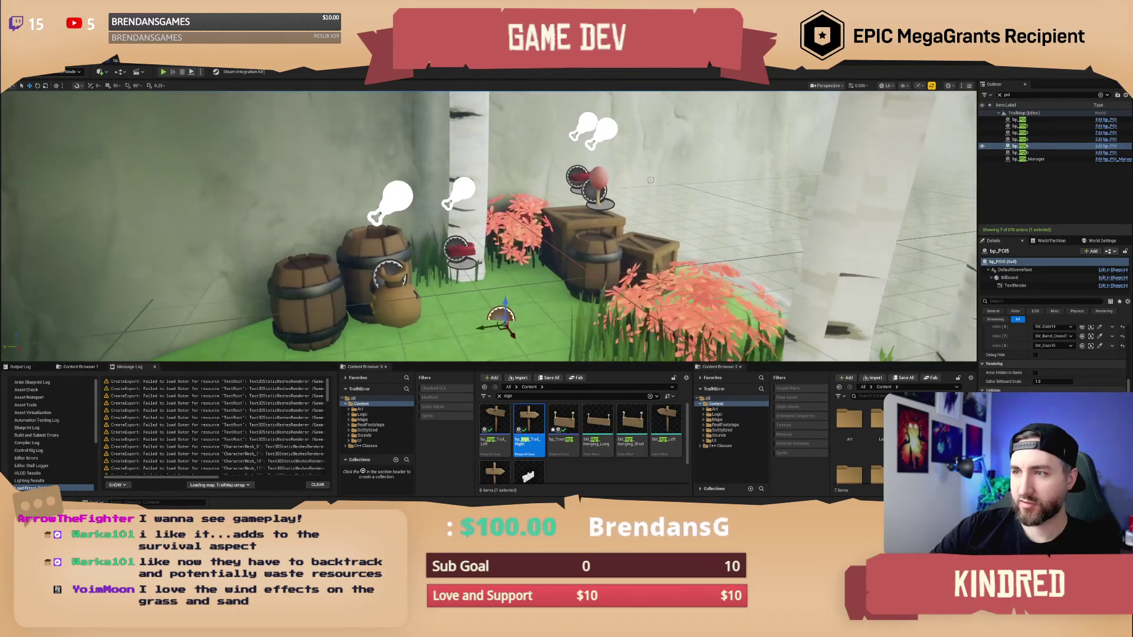
click(579, 177)
click(459, 251)
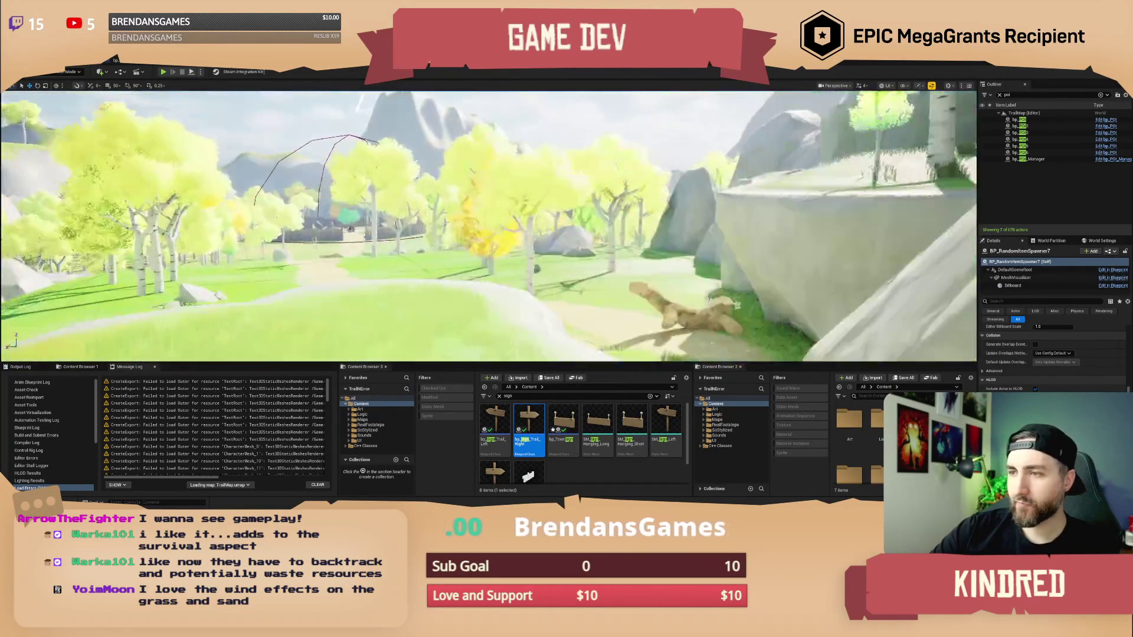
Fly through the gate into the log-cabin village and start Play-In-Editor with Alt+P.
key(w)
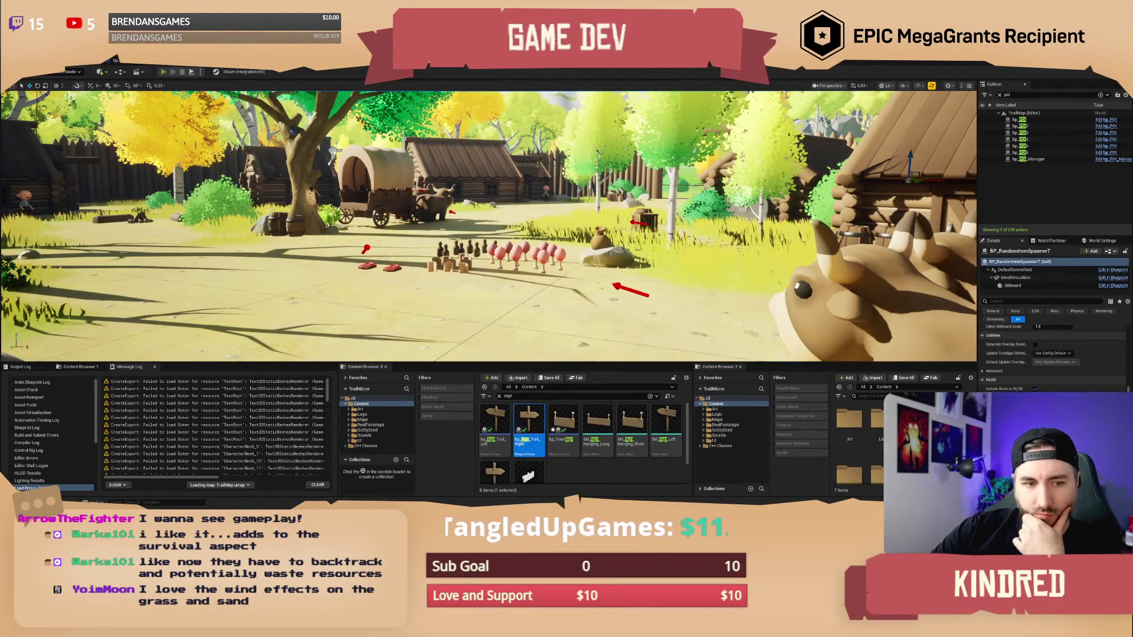
key(alt+p)
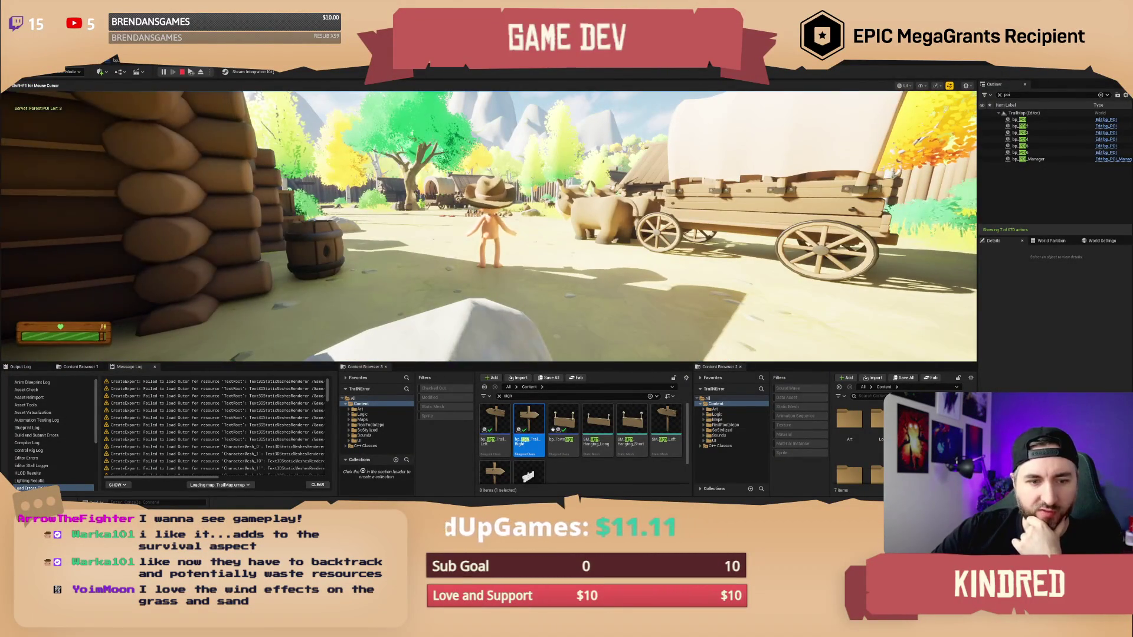
Walk the character around the ox and wagon to bring up the Pickup prompts.
key(w)
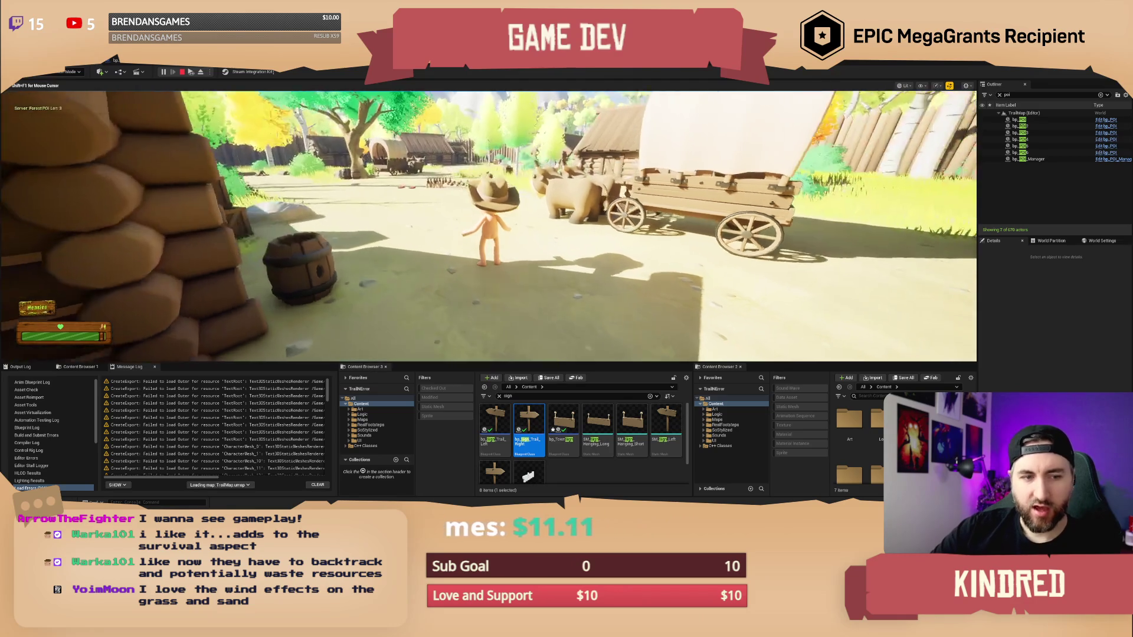
key(w)
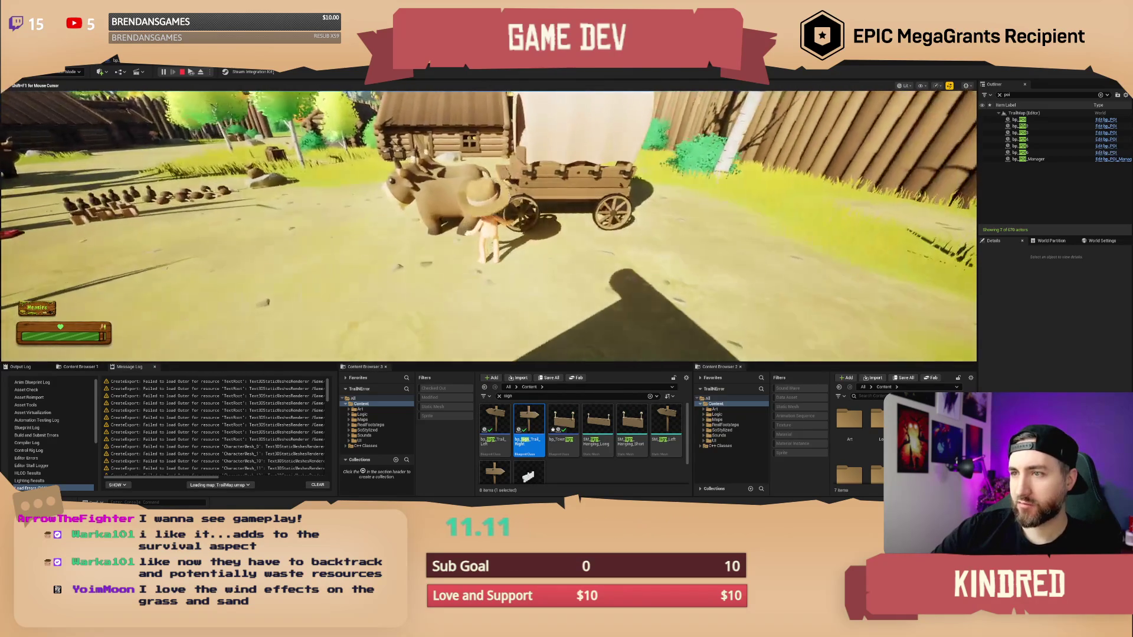
key(w)
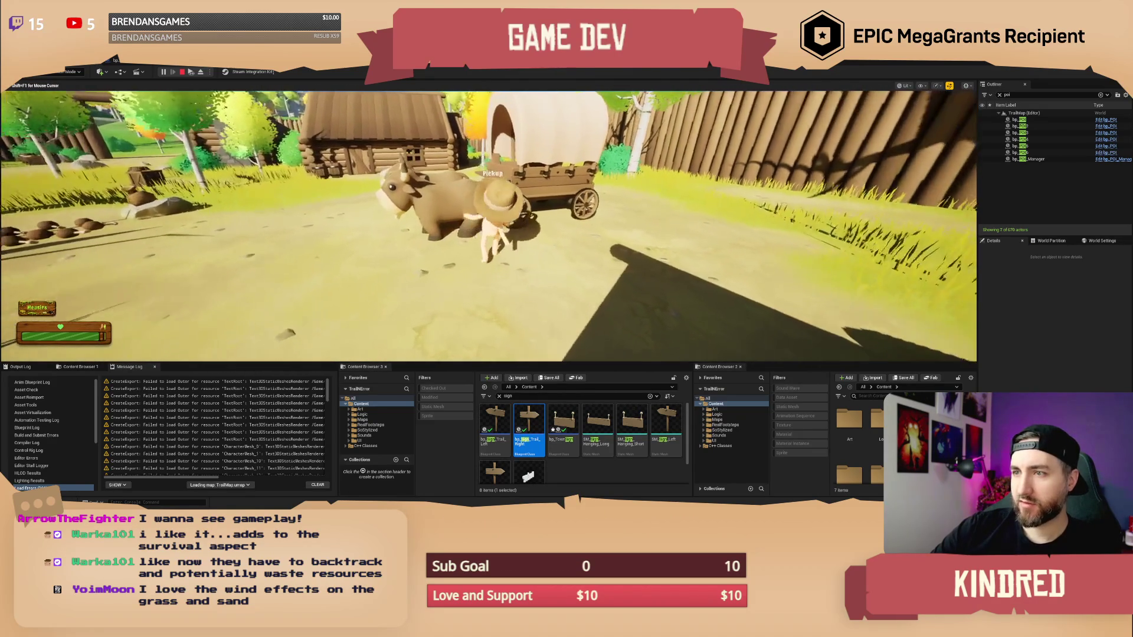
key(w)
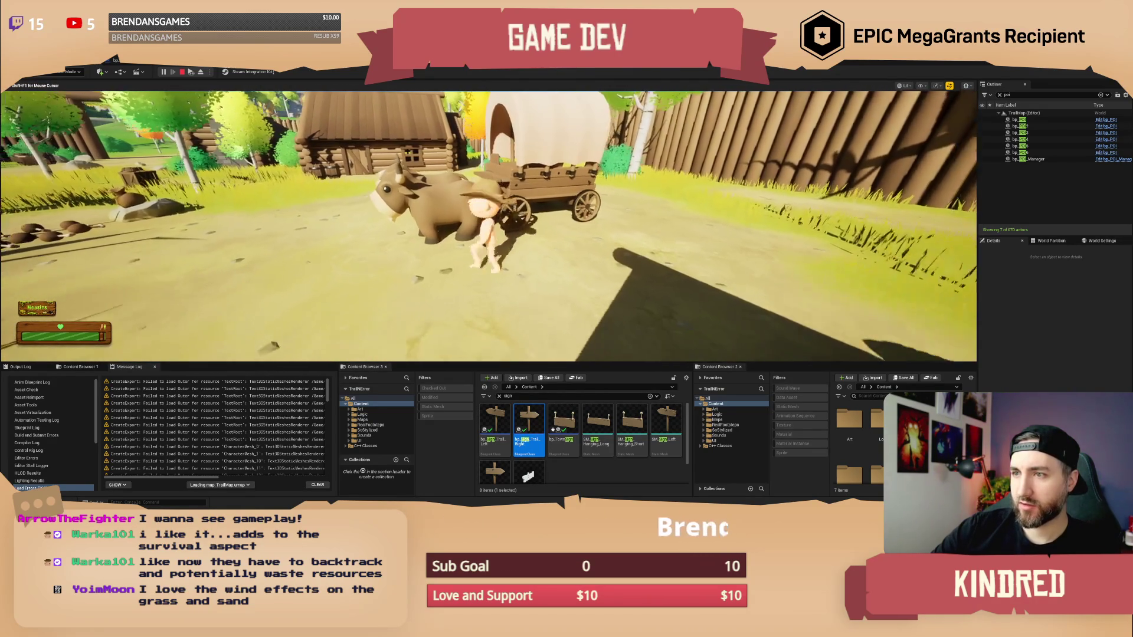
key(w)
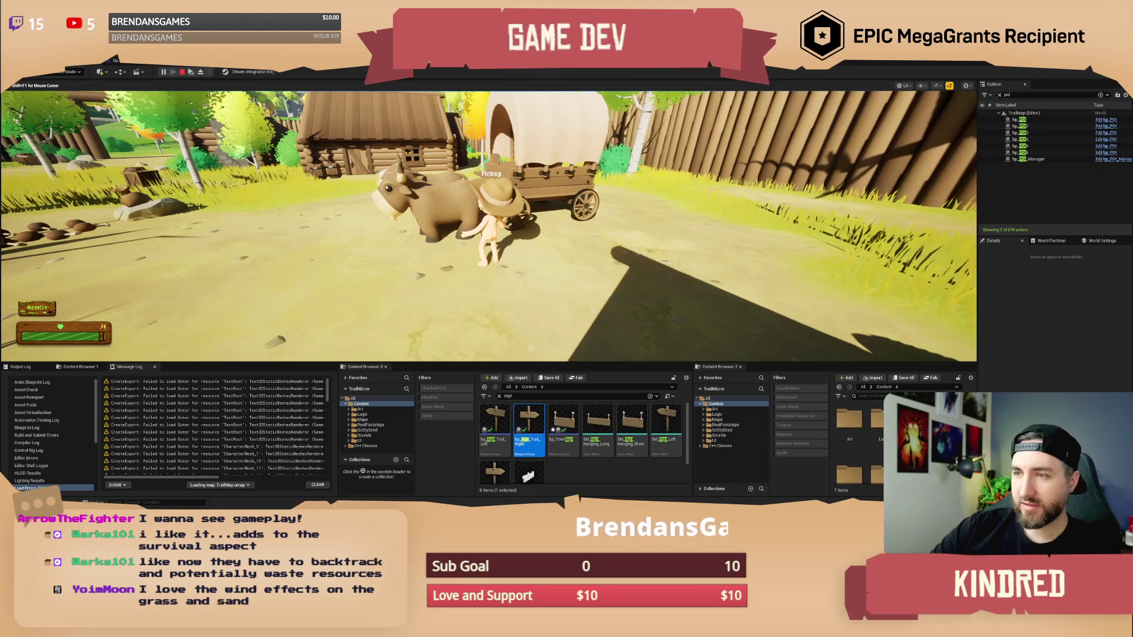
key(s)
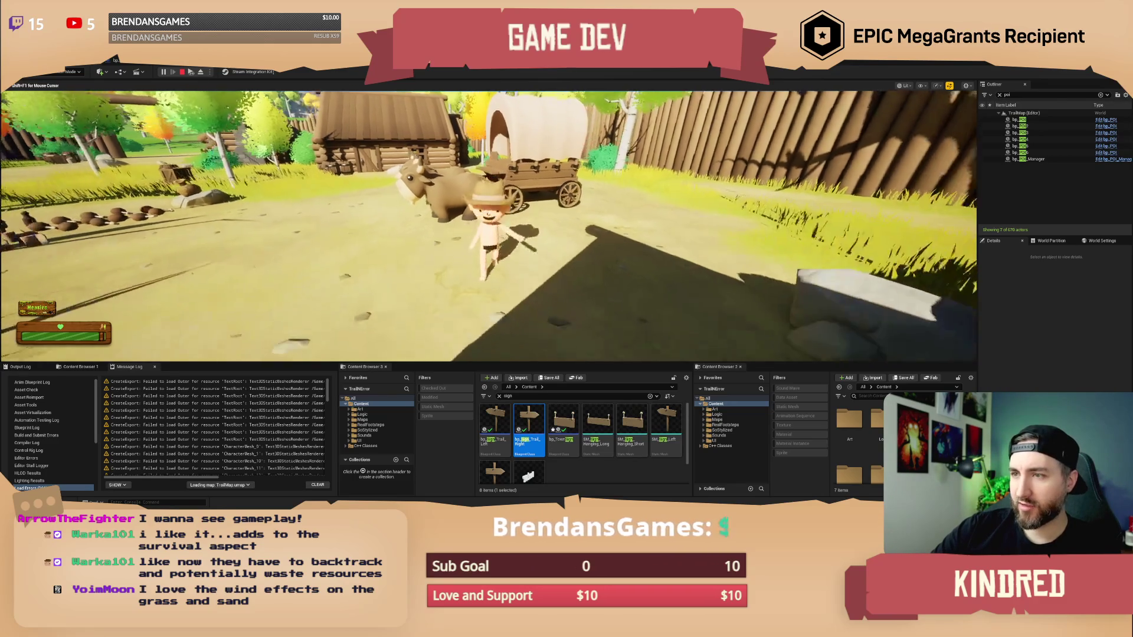
key(w)
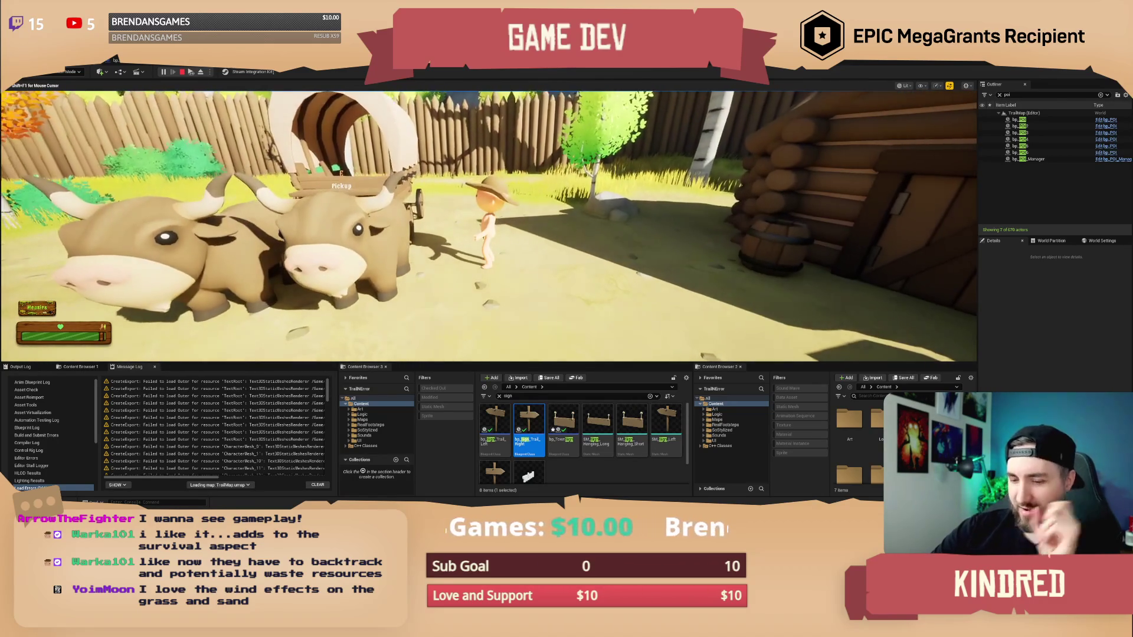
key(w)
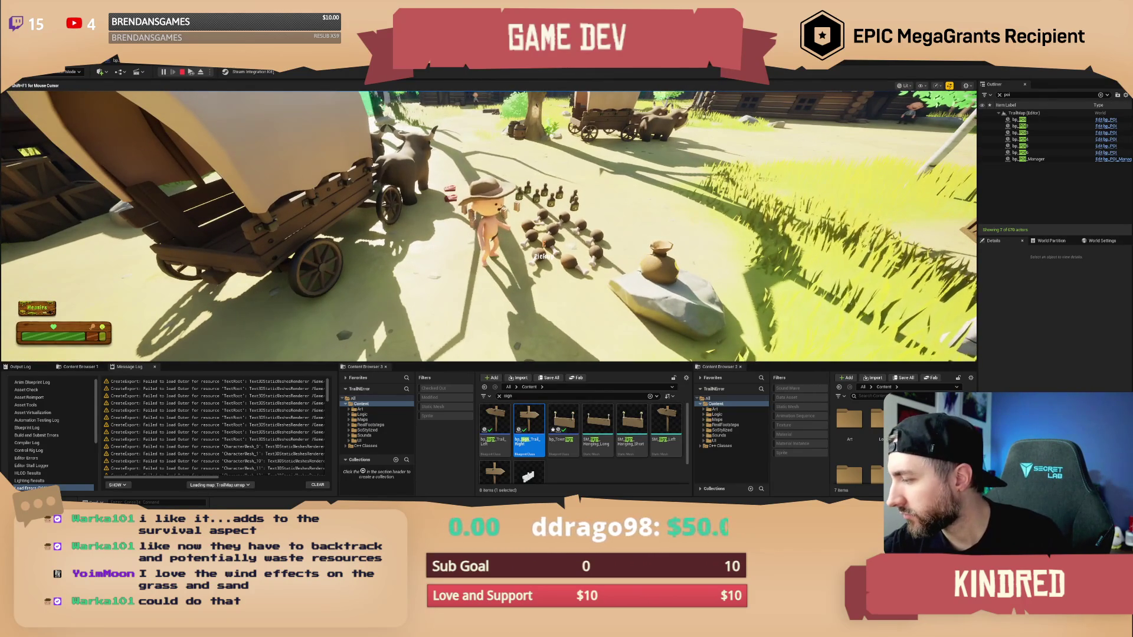
Walk to the rock and pick up the pouch with E.
key(w)
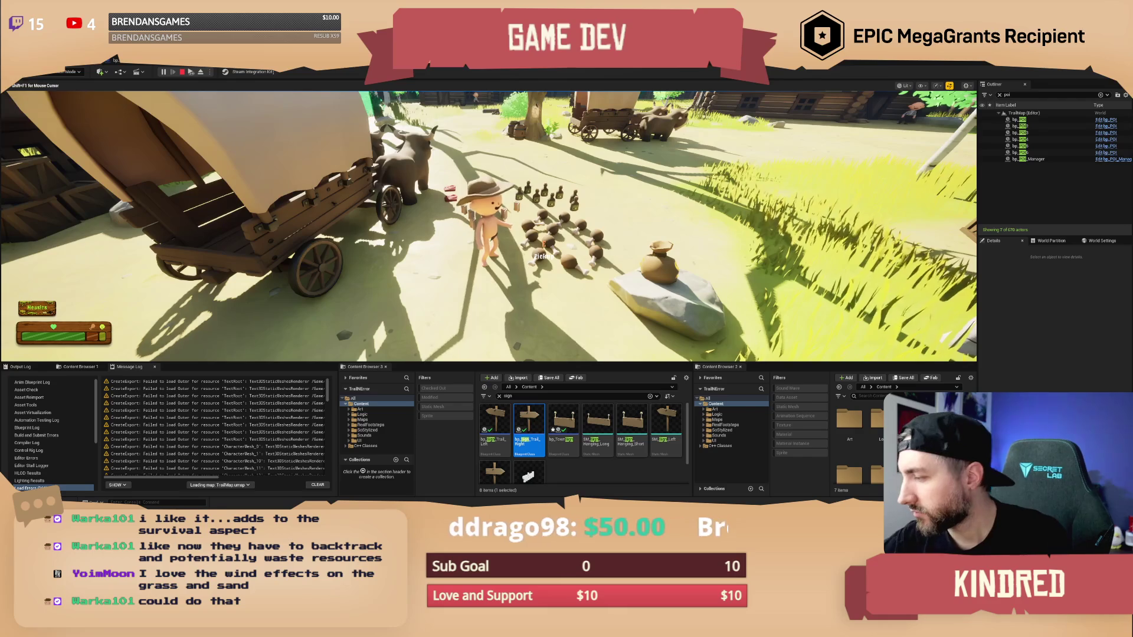
key(w)
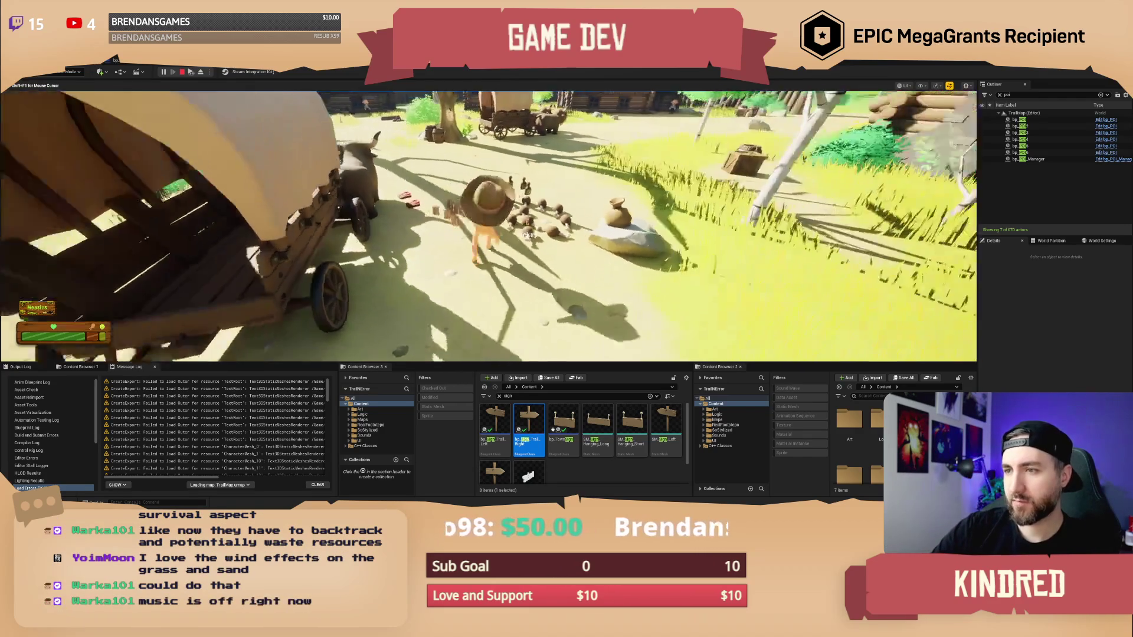
key(e)
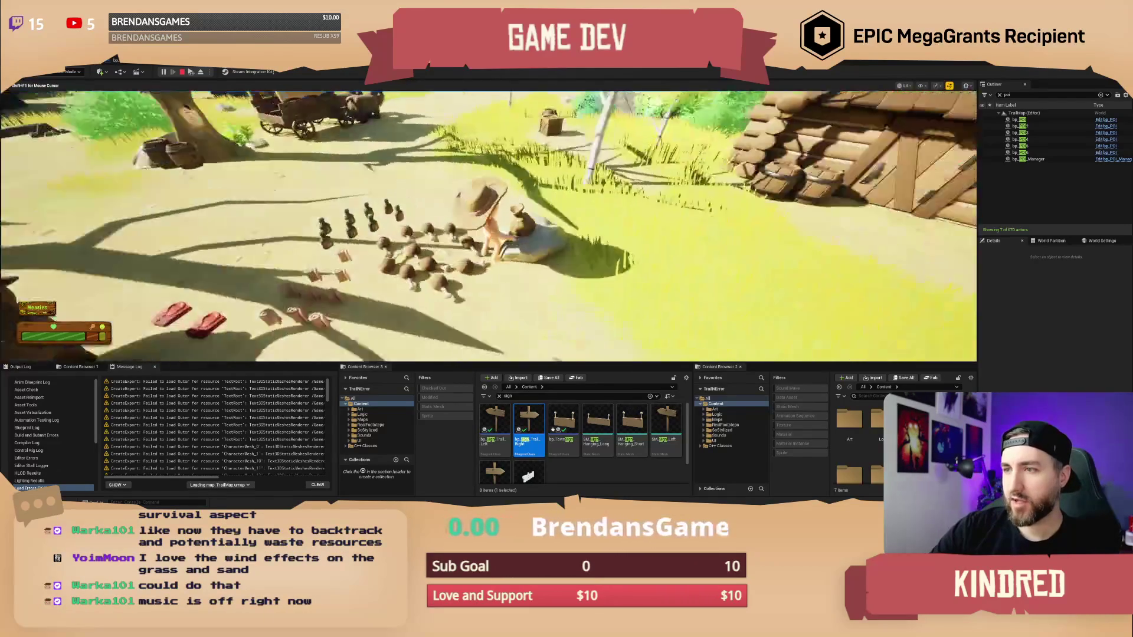
Head over to the wagon and jump into it.
key(w)
key(w)
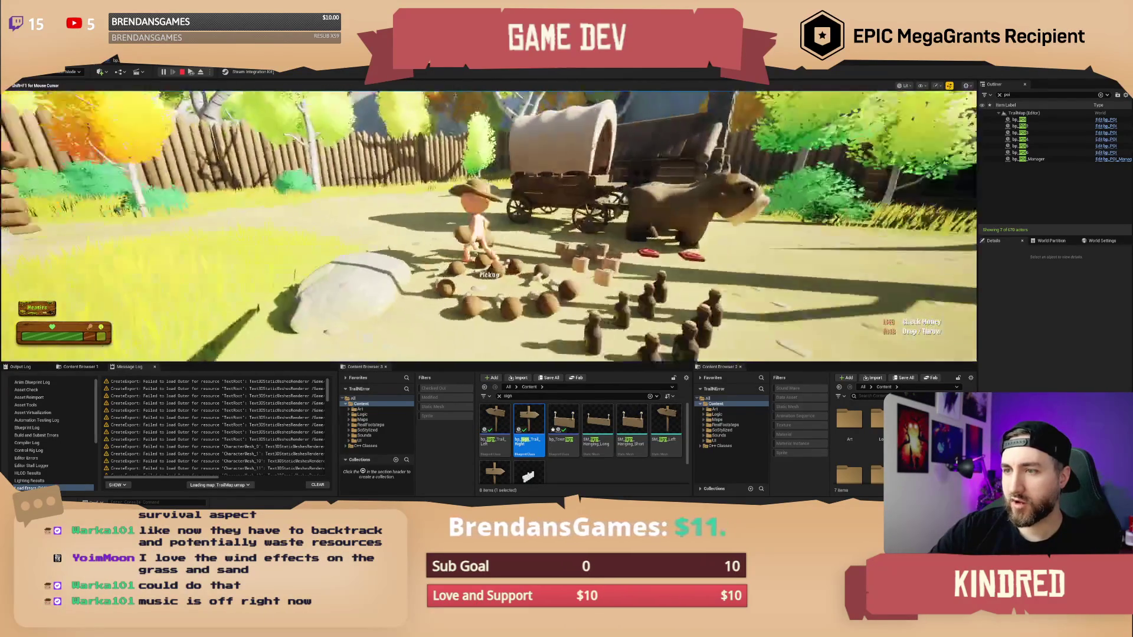
key(w)
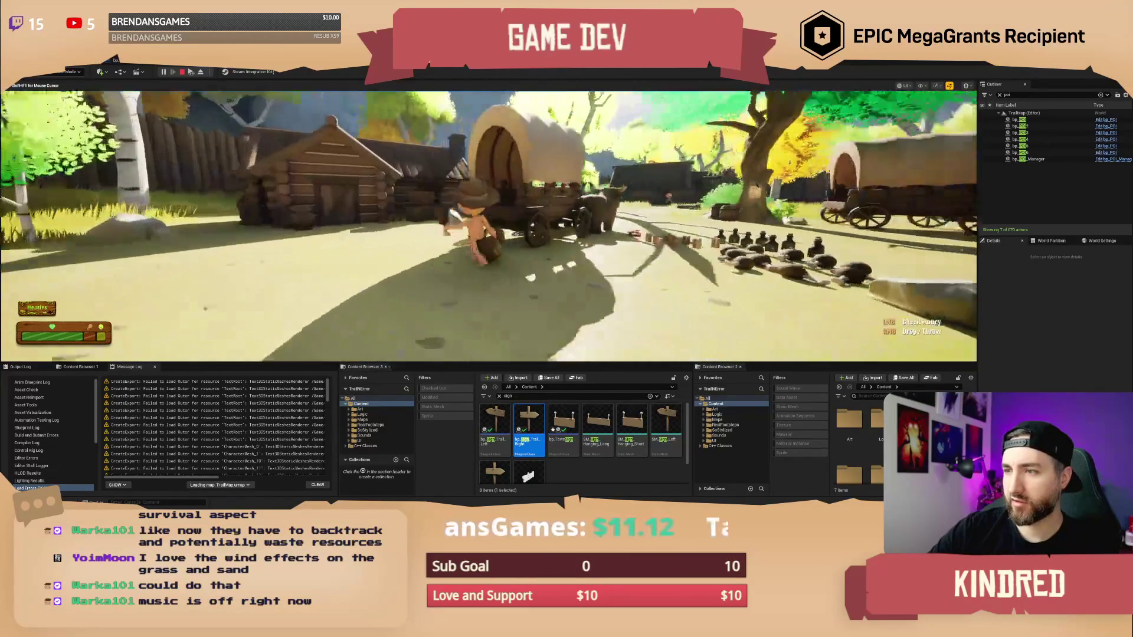
key(w)
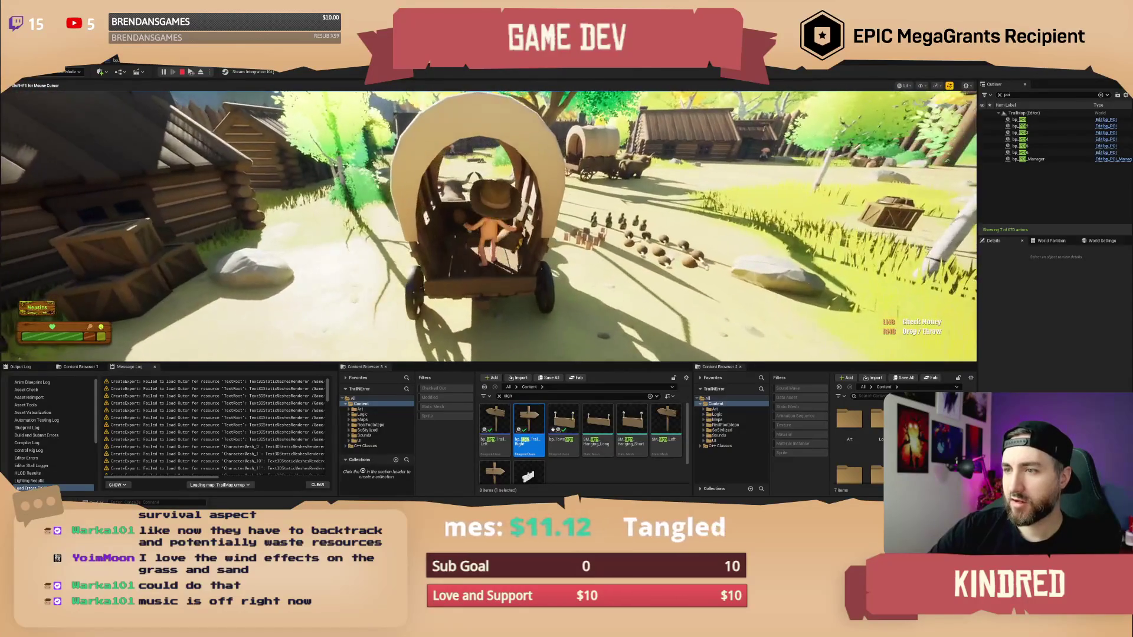
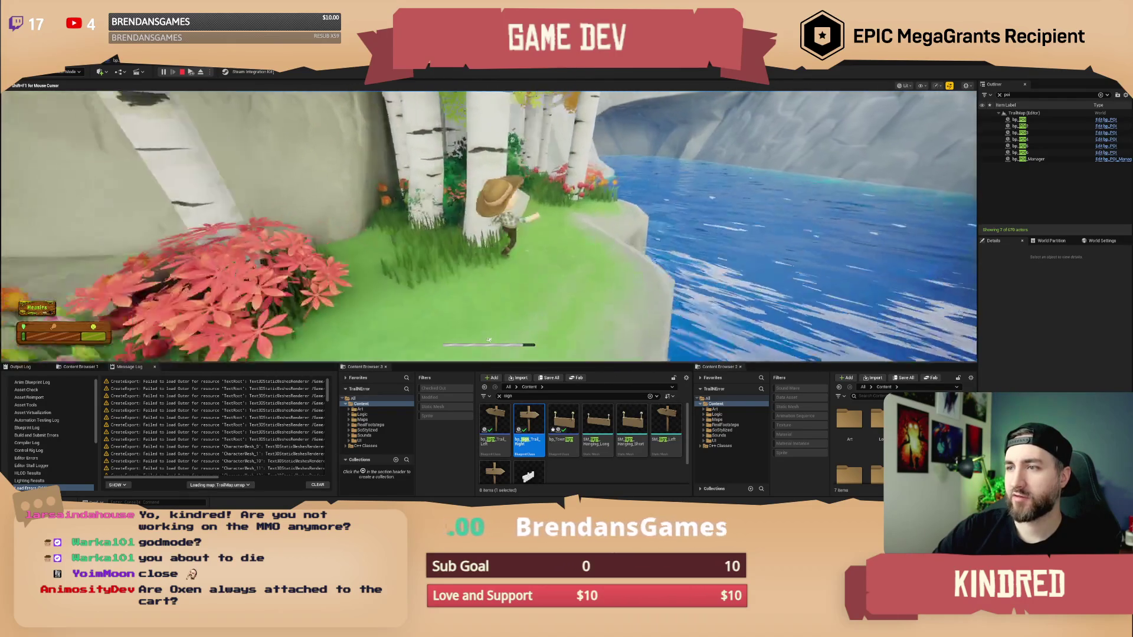
Run the character from the riverside cliff through the grass and into the covered wagon.
key(w)
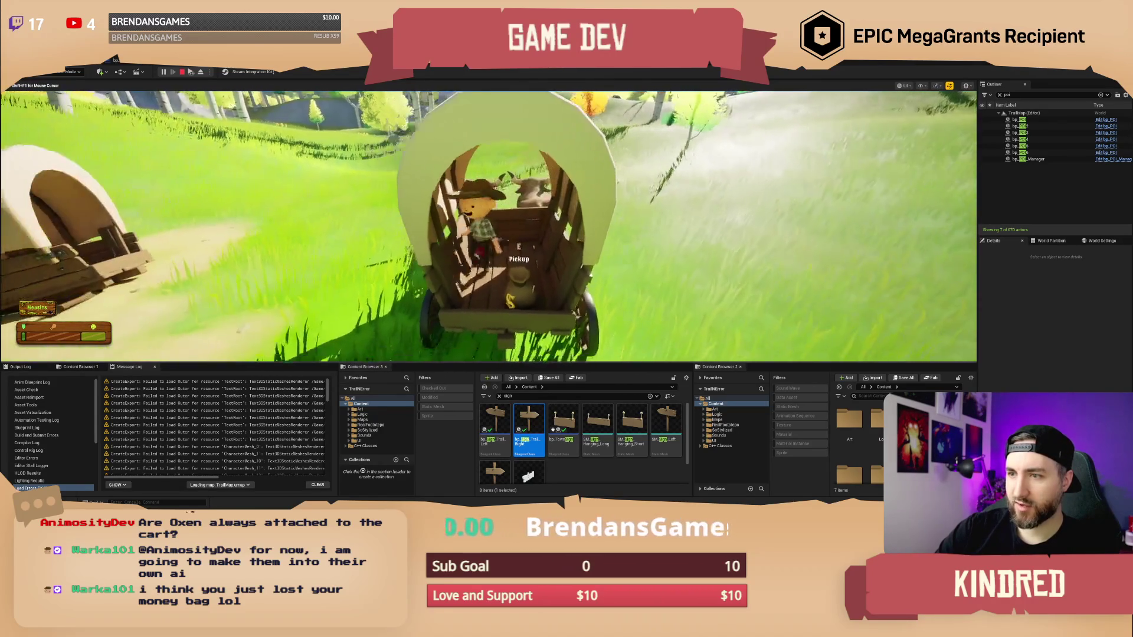
key(w)
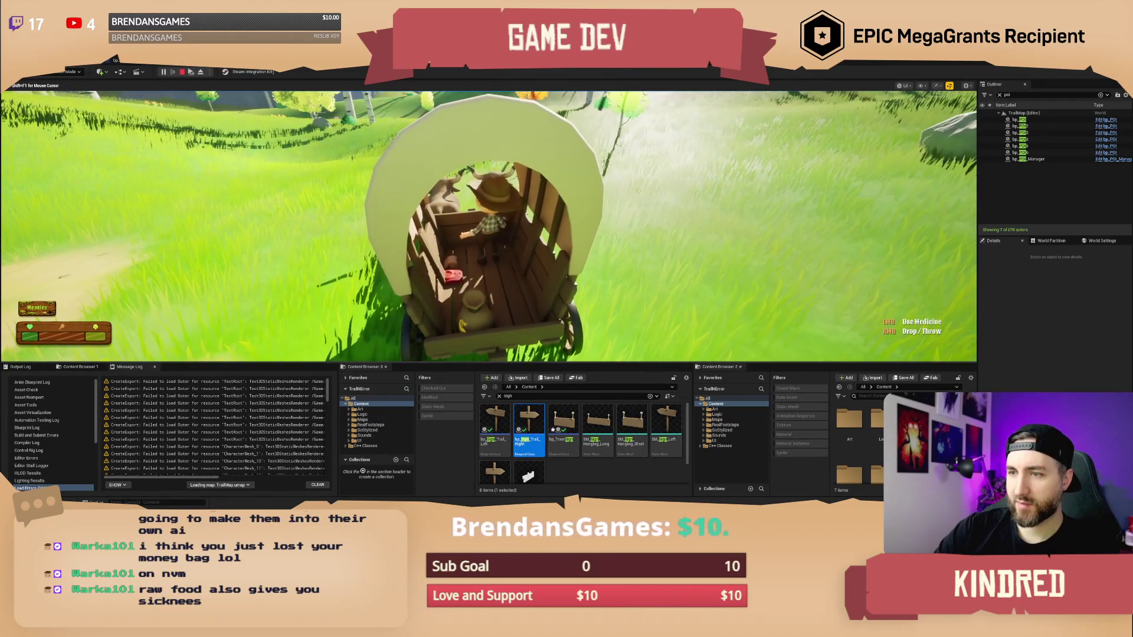
Switch the held item to the bandage and drive the wagon across the grassland.
key(2)
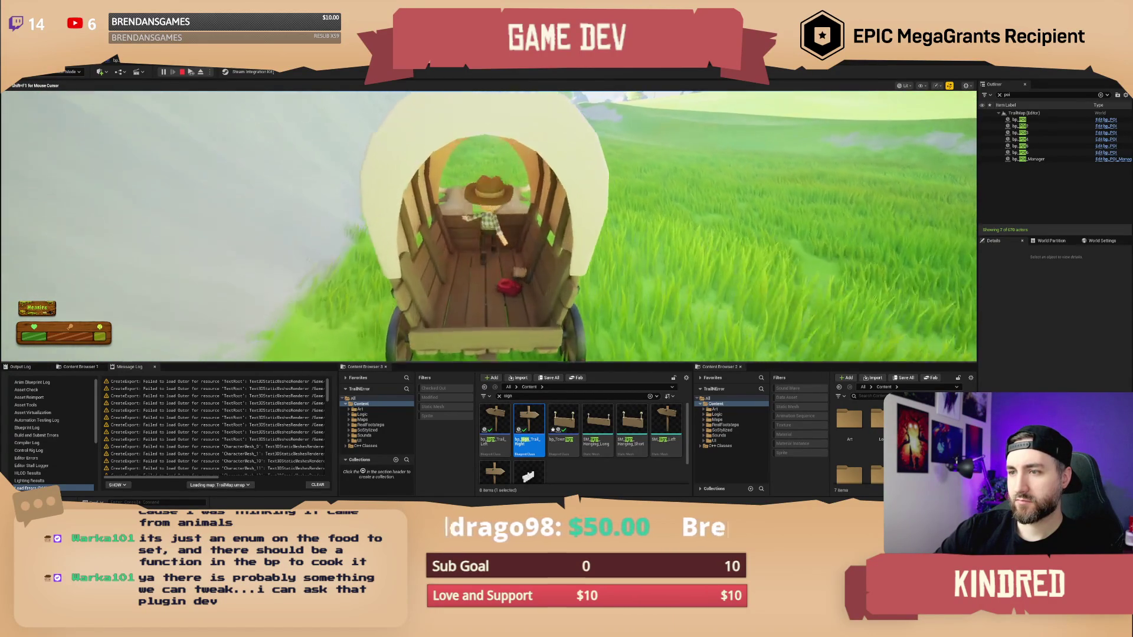
scroll(488, 272, down, 3)
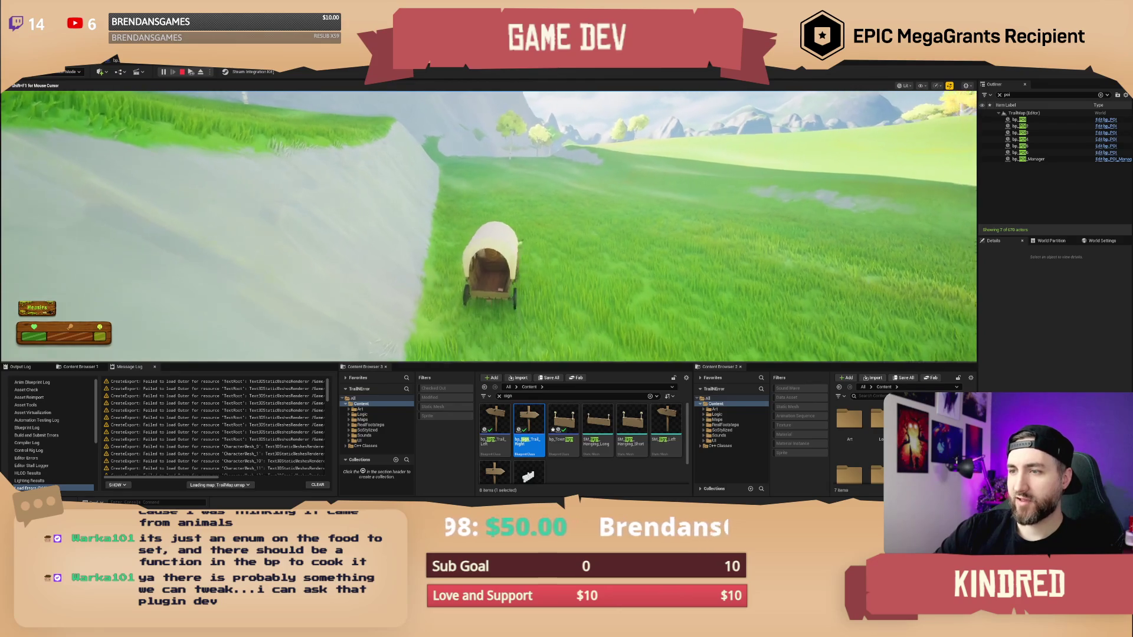
Stop the playtest and fly the editor view to the wagon beside the 'Grand Theft Wagon?' marker.
key(Escape)
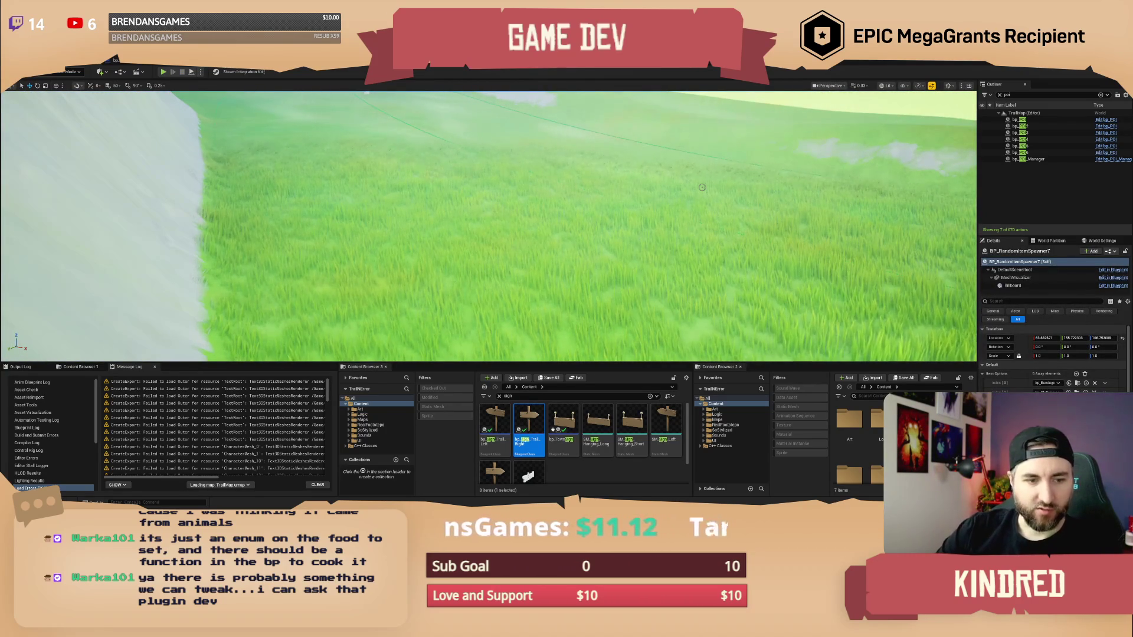
key(s)
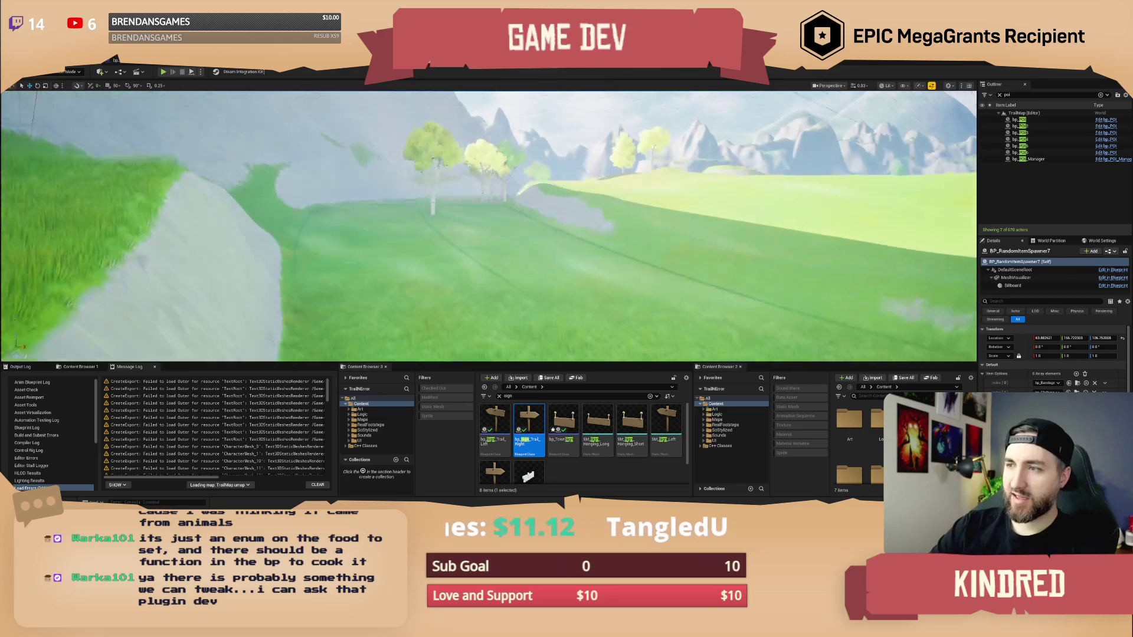
scroll(488, 226, up, 3)
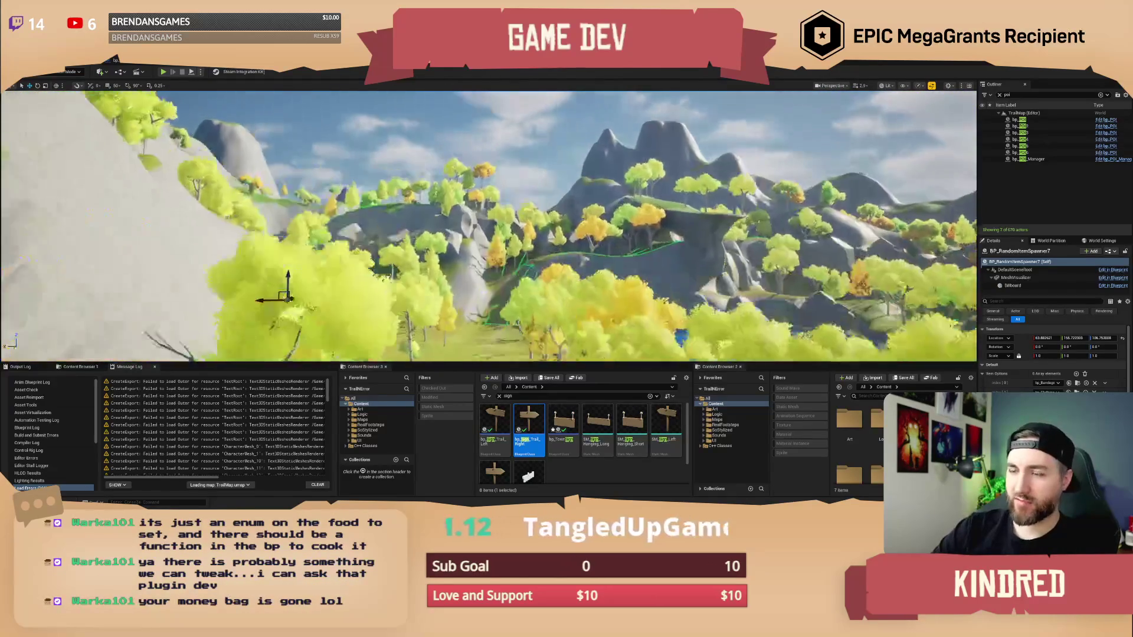
key(w)
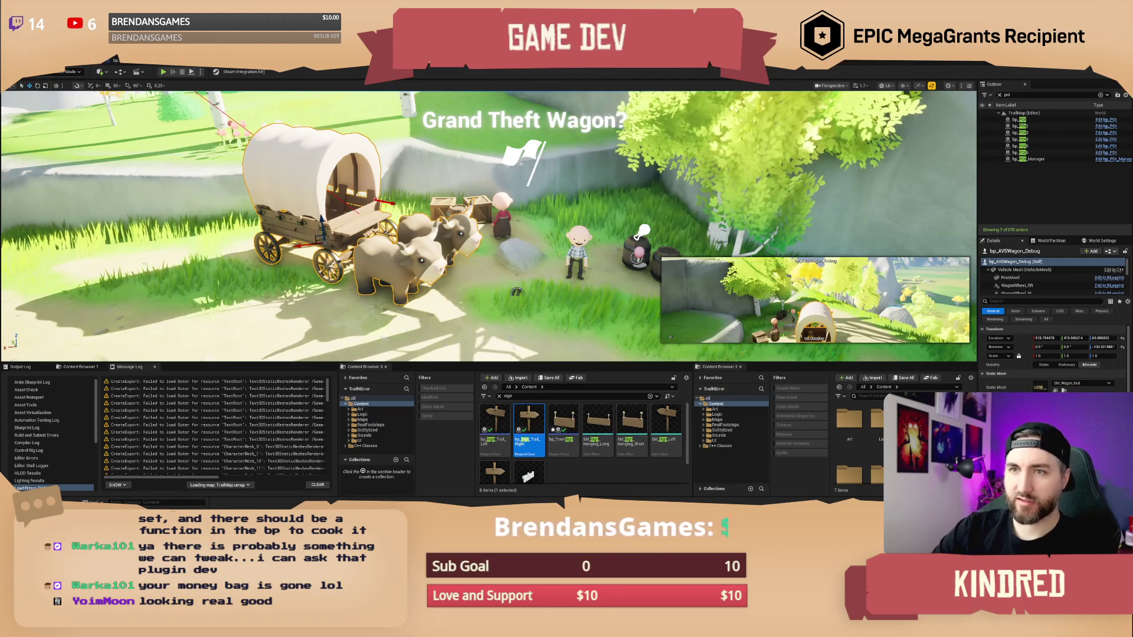
Fly the view past the wagon and rocks onto the cliffside path between birch trees.
key(d)
key(w)
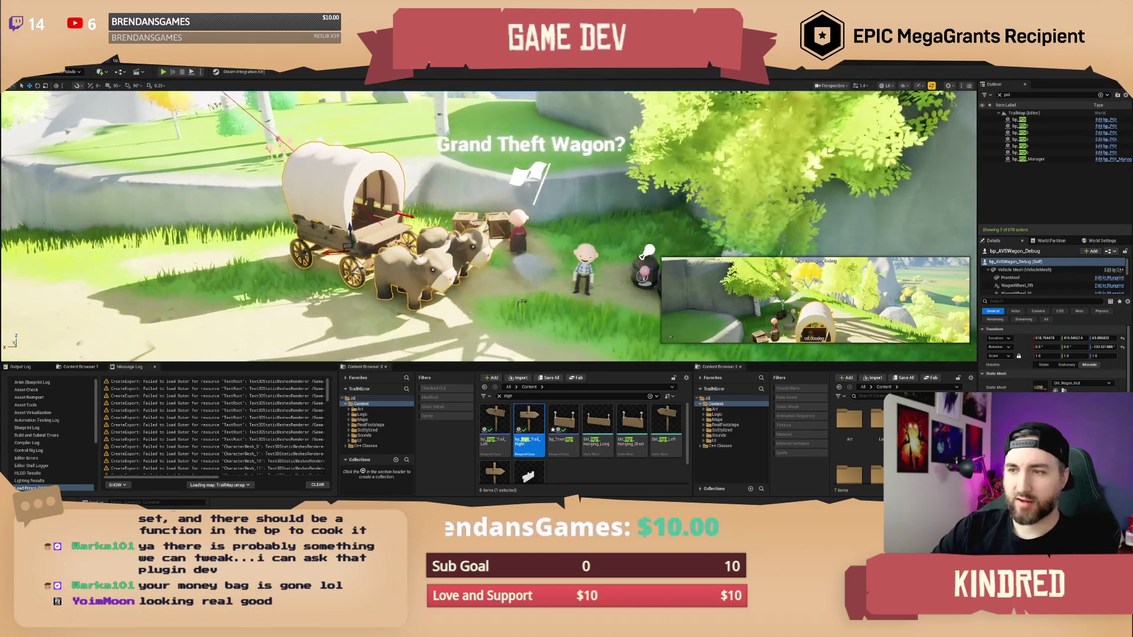
scroll(489, 226, down, 2)
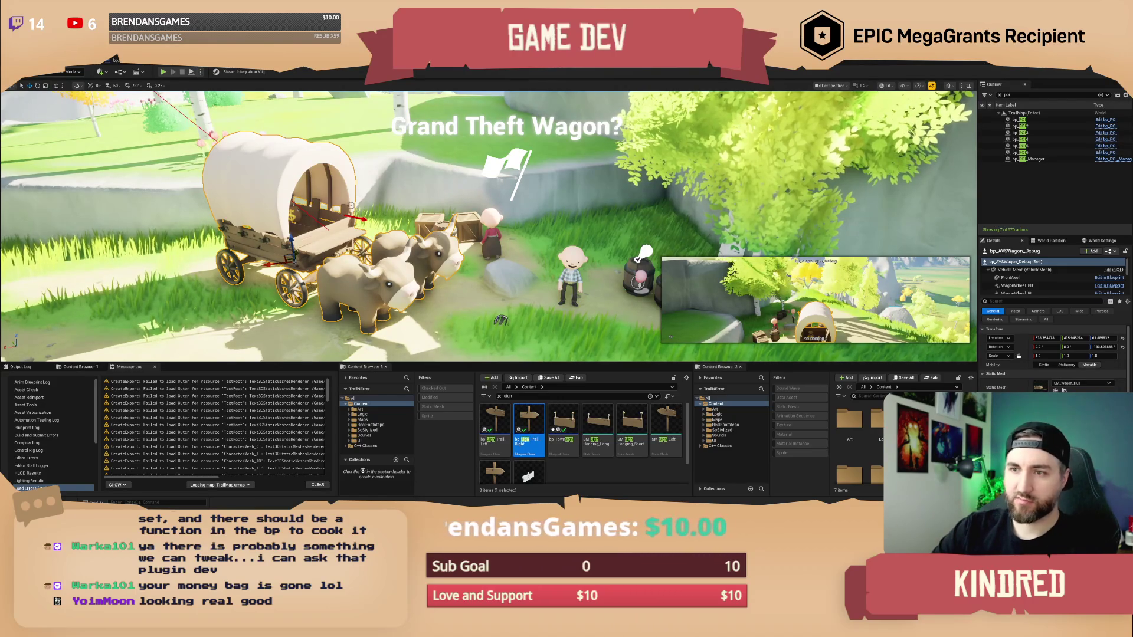
scroll(488, 226, down, 4)
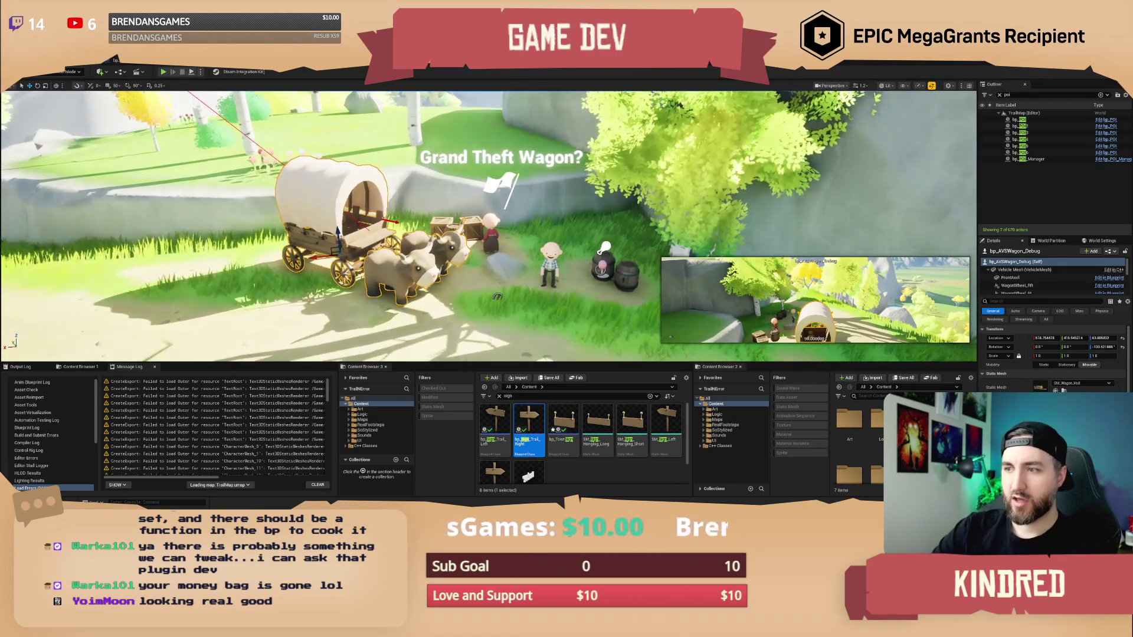
scroll(497, 297, up, 4)
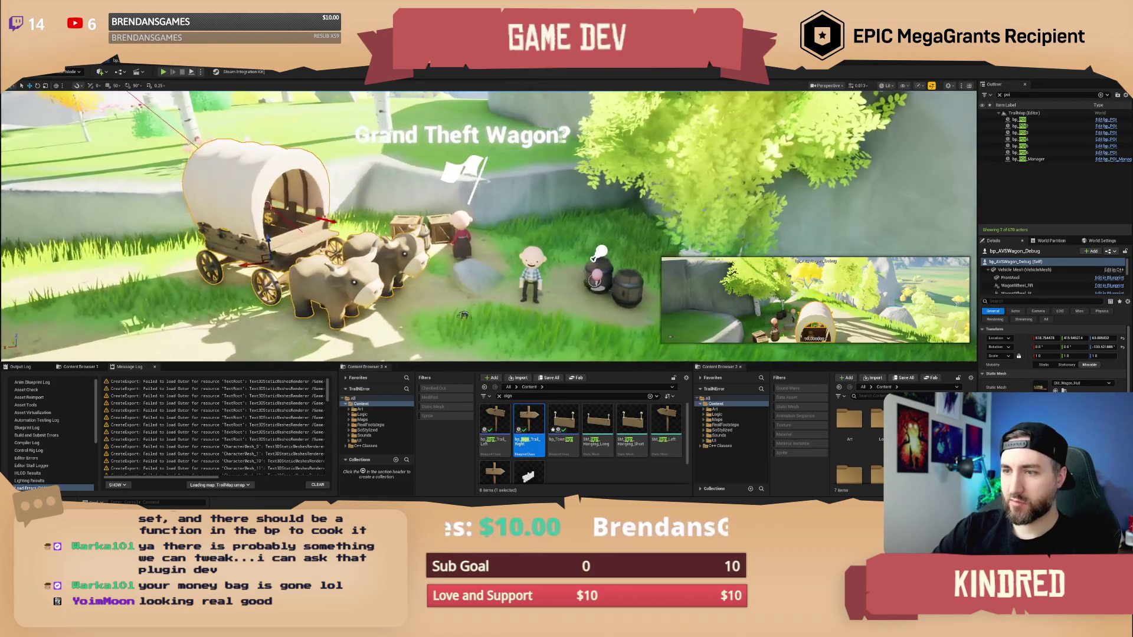
key(w)
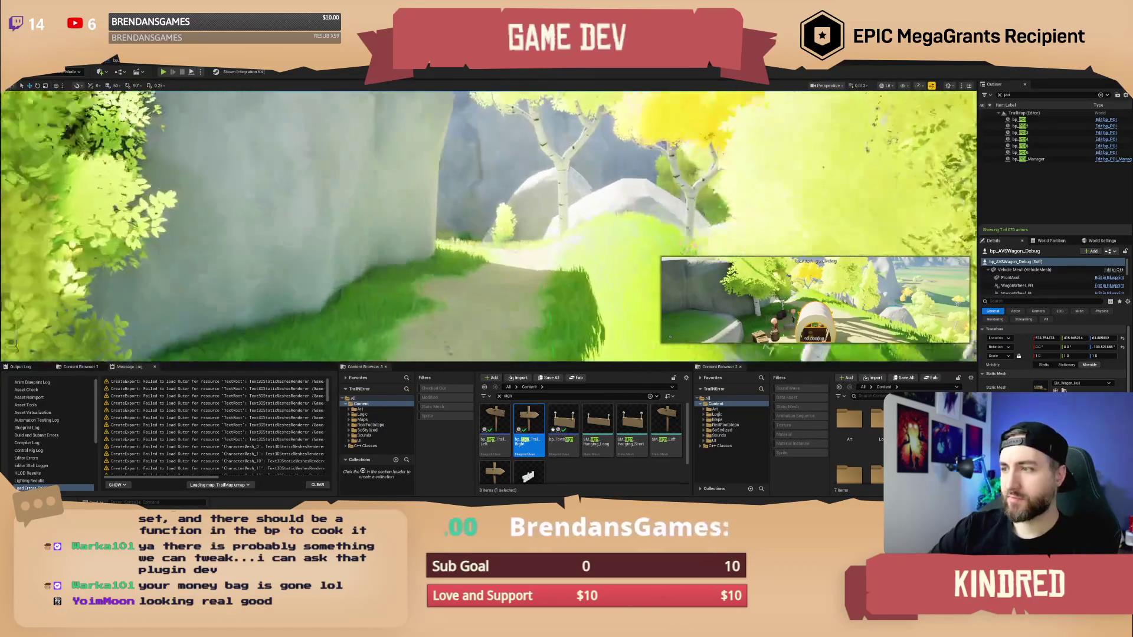
key(Escape)
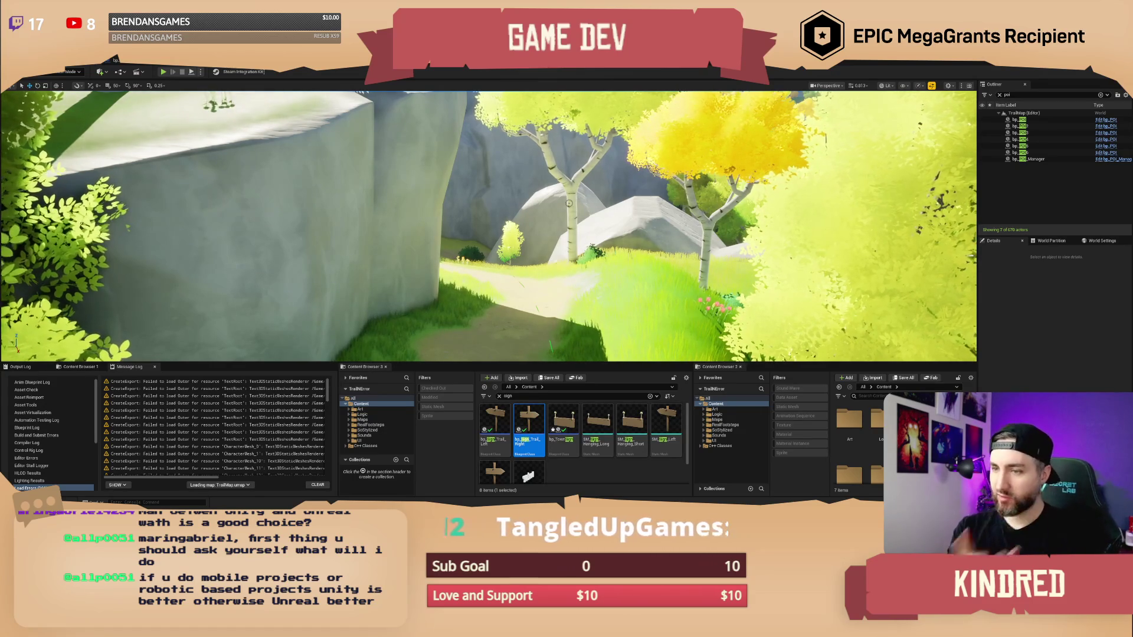
Fly the camera sideways across the terrain to overlook the meadow, lake and distant mountains.
scroll(569, 202, down, 3)
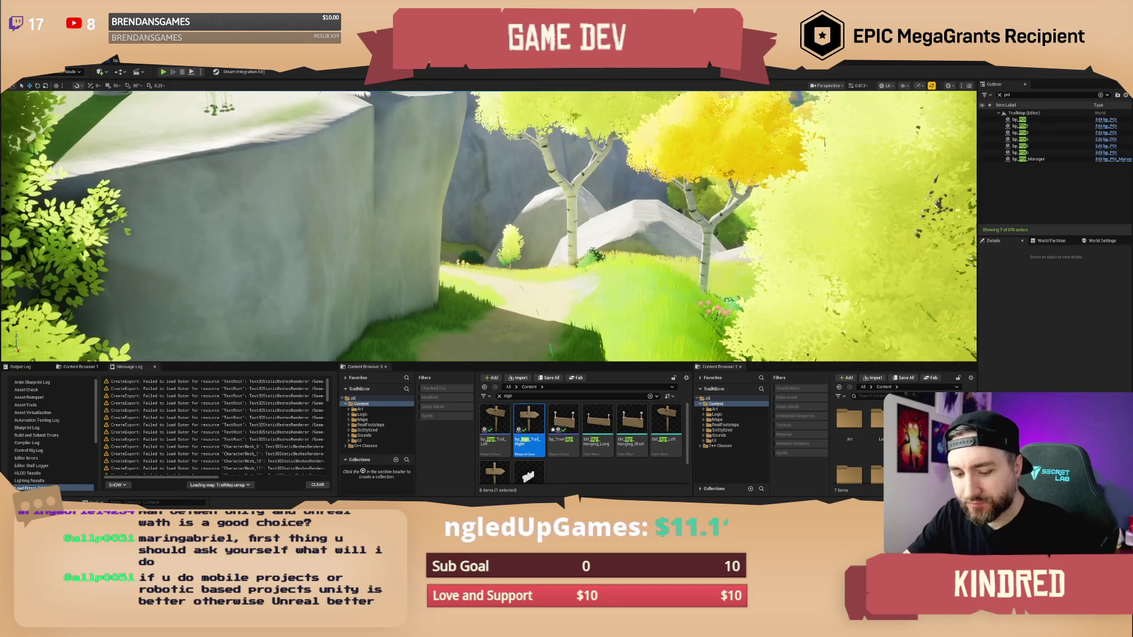
scroll(489, 226, down, 10)
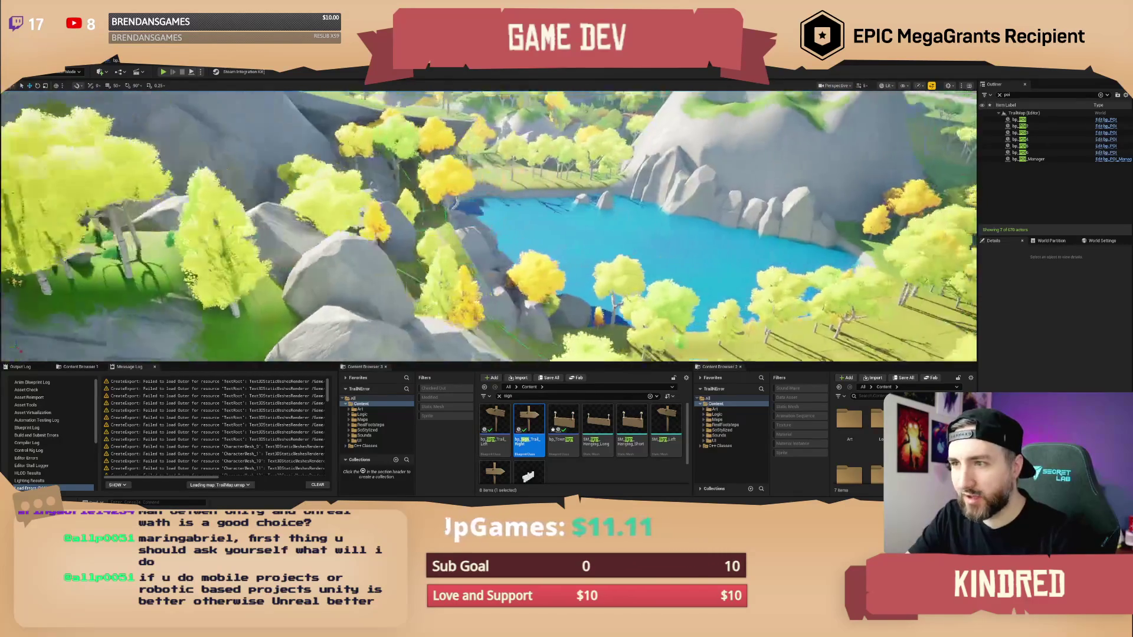
scroll(488, 226, up, 3)
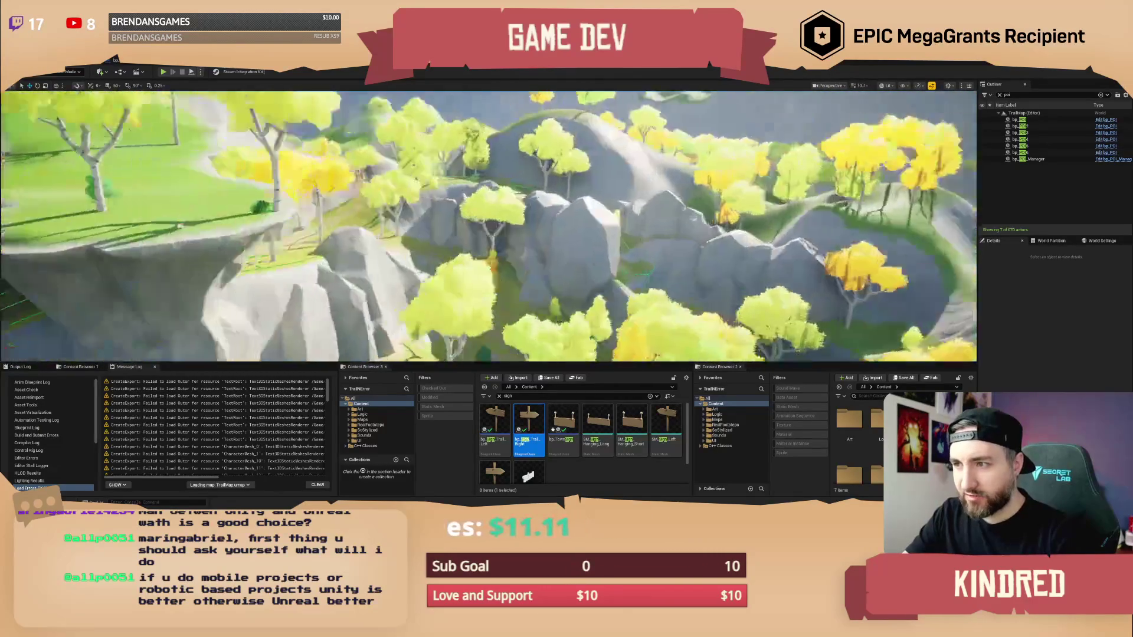
scroll(489, 226, down, 2)
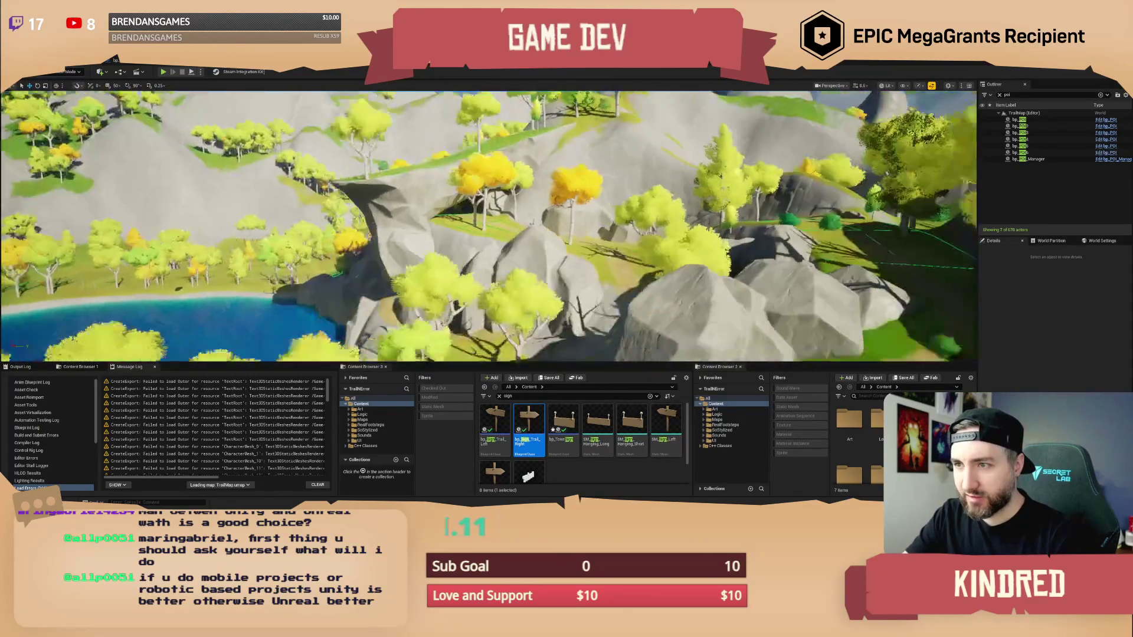
scroll(489, 226, down, 2)
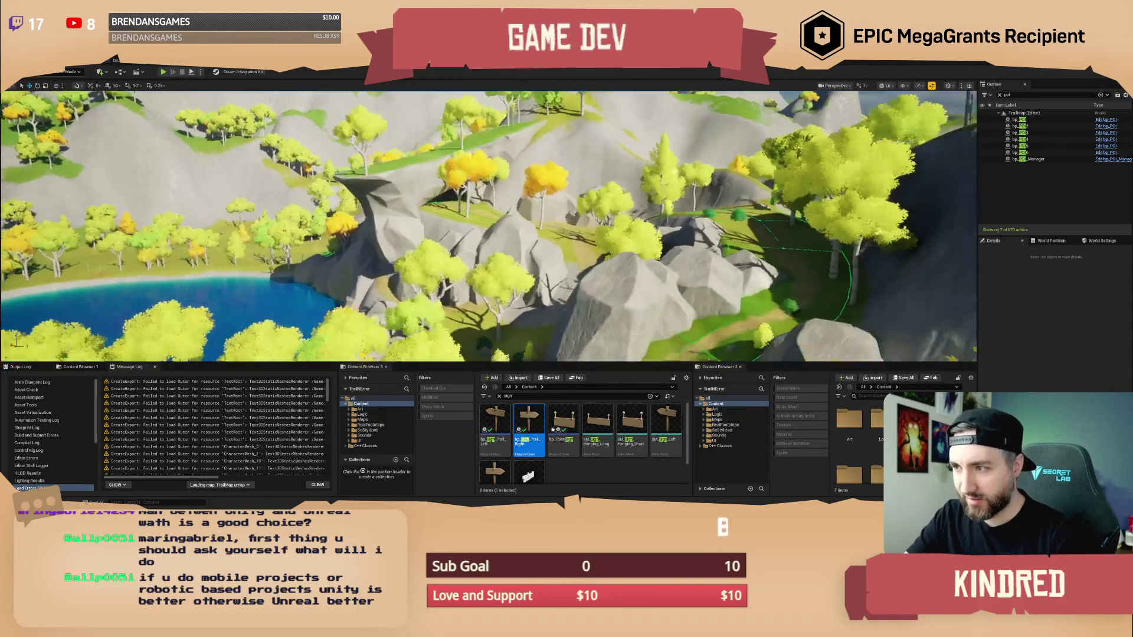
key(a)
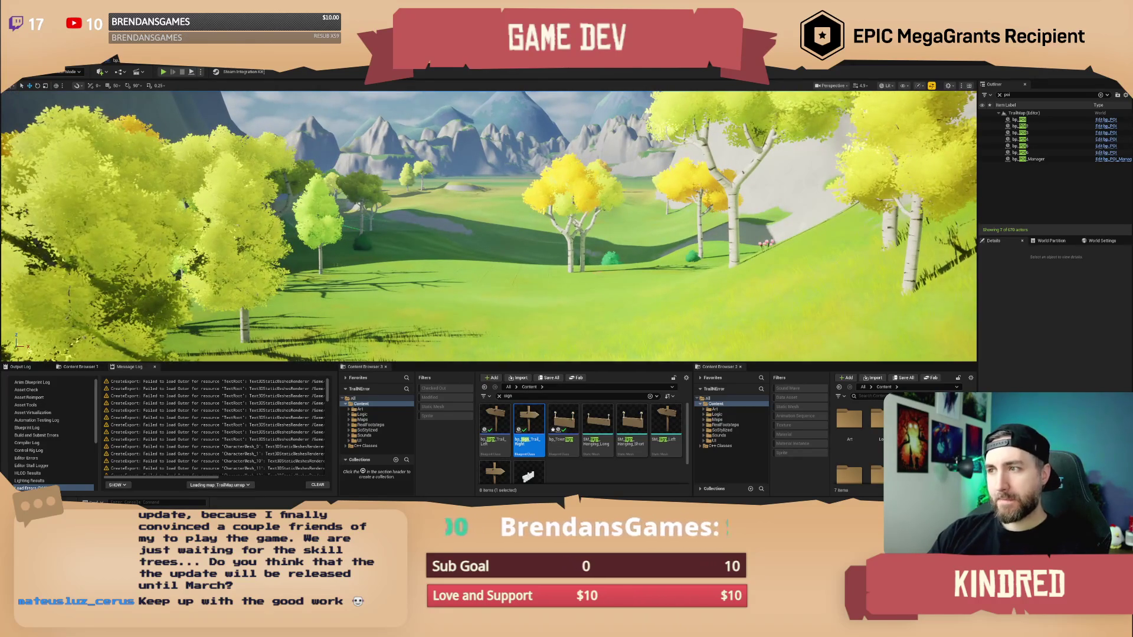
scroll(488, 226, up, 2)
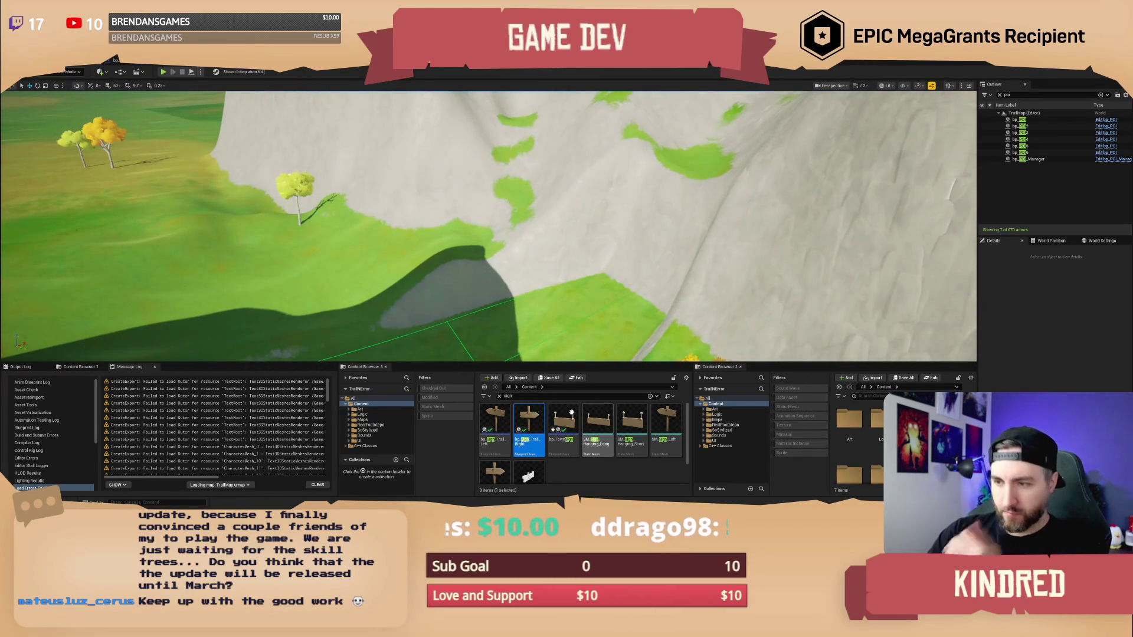
Search the Content Browser for 'river' and select the stylized river Blueprint.
click(509, 396)
text(river)
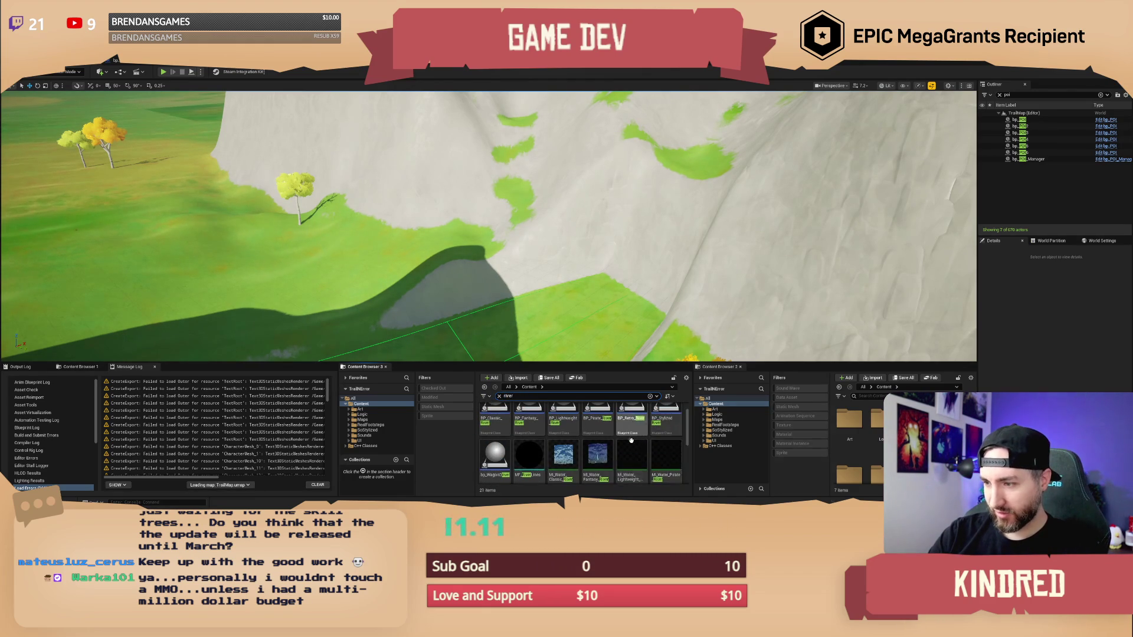
click(669, 429)
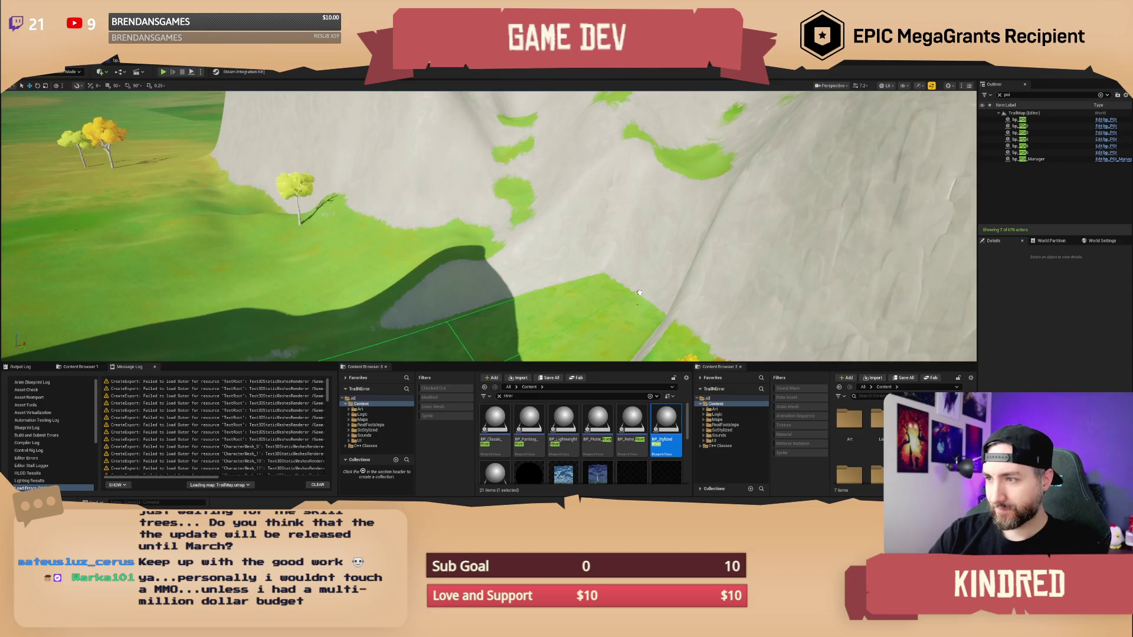
Place BP_StylizedRiver2 in the level and rotate it to run along the channel.
drag(651, 276, 651, 275)
scroll(645, 277, down, 3)
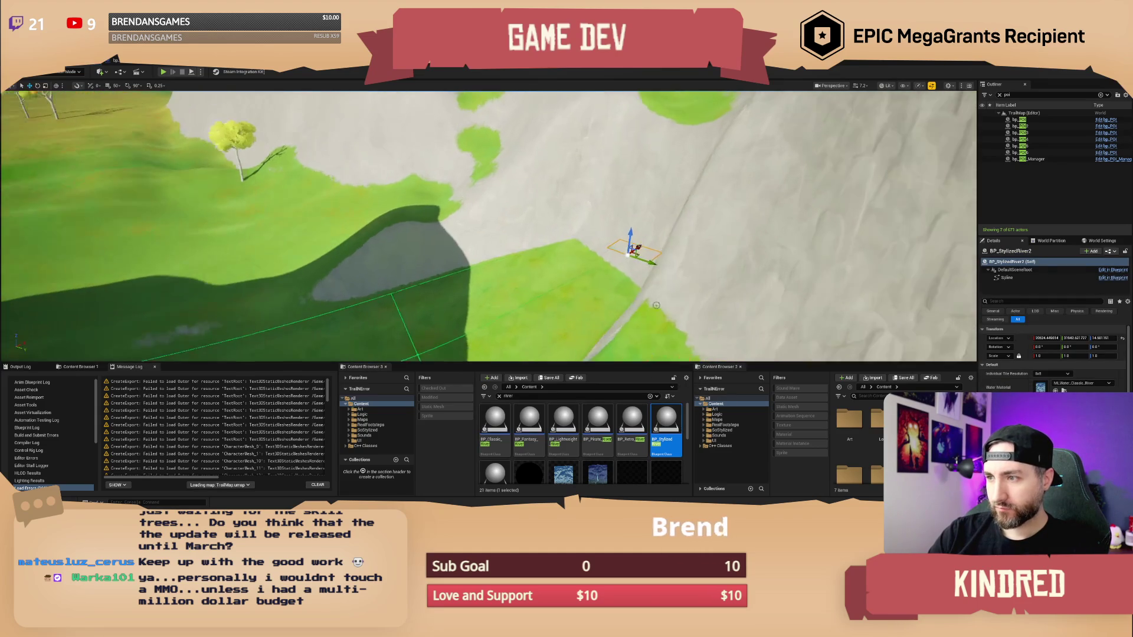
key(e)
drag(650, 271, 613, 276)
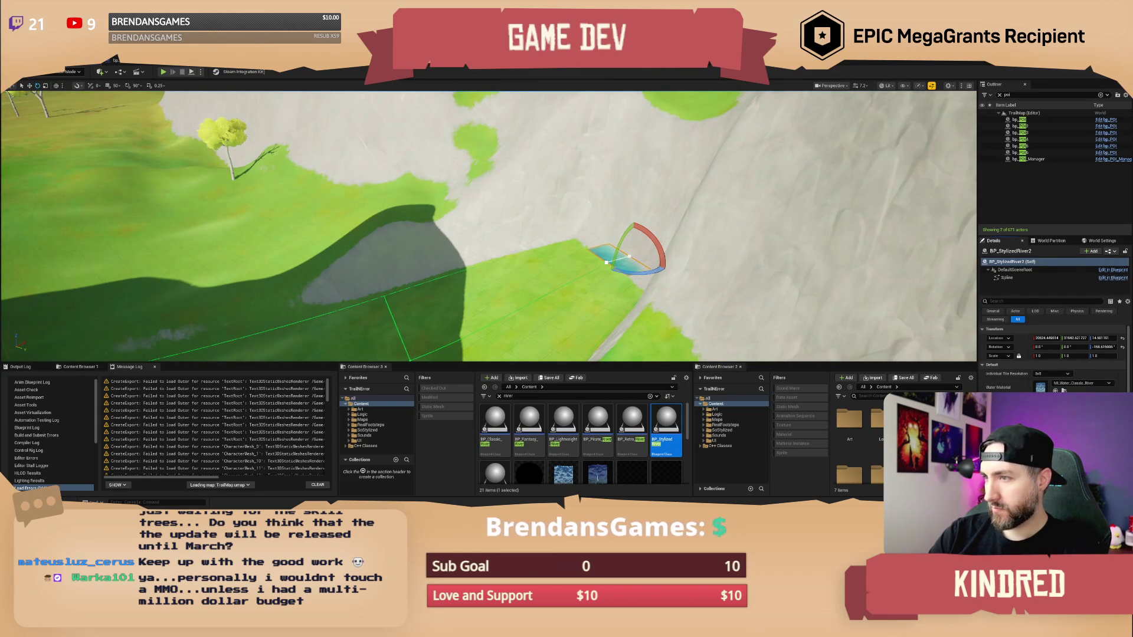
scroll(489, 226, down, 3)
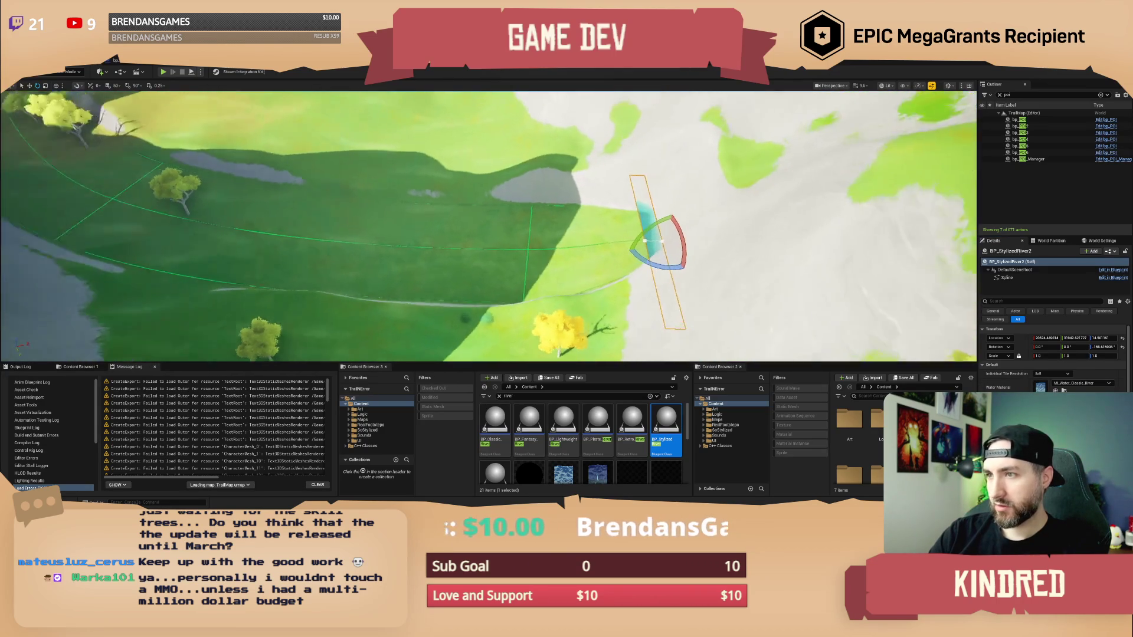
Drag the river's spline points outward to stretch the water far to the left.
click(1007, 277)
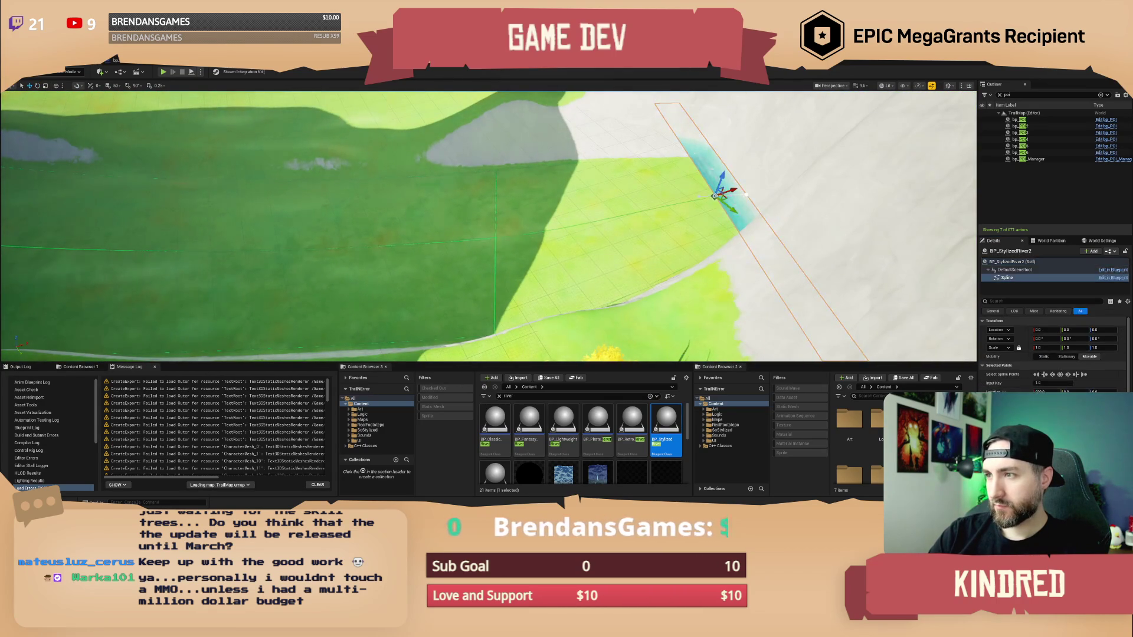
drag(705, 214, 587, 227)
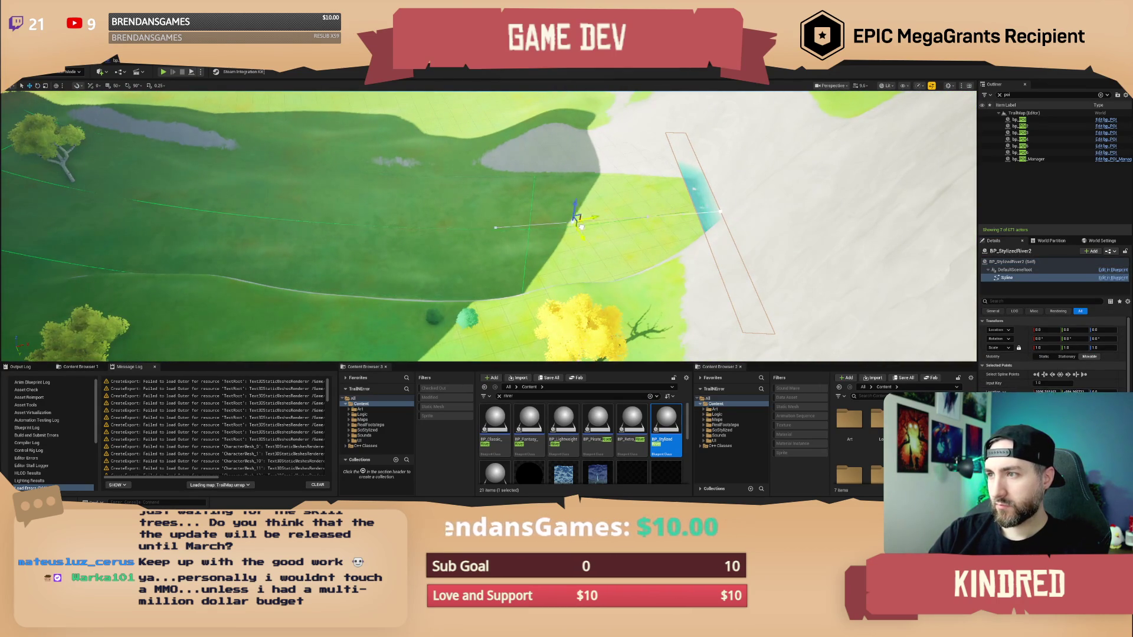
drag(504, 225, 291, 203)
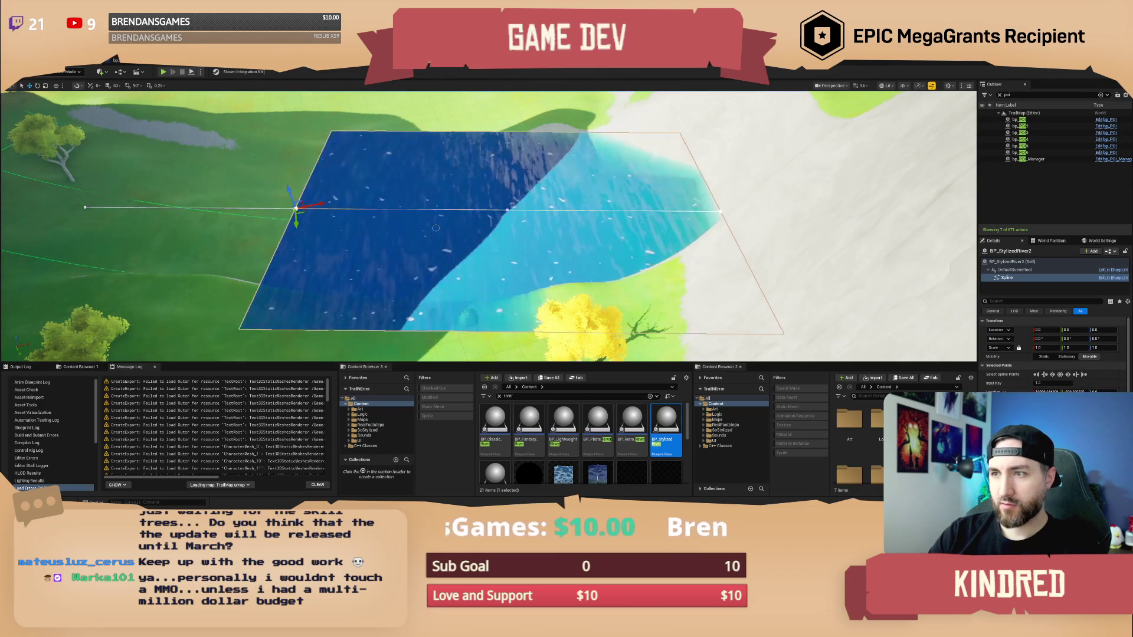
mouse_move(426, 241)
mouse_down()
mouse_move(506, 235)
mouse_move(303, 211)
mouse_move(319, 208)
mouse_up()
mouse_move(592, 226)
mouse_down()
mouse_move(528, 238)
mouse_move(500, 264)
mouse_up()
Lower the river into the terrain and move its end spline point up the channel.
click(529, 238)
drag(797, 152, 792, 173)
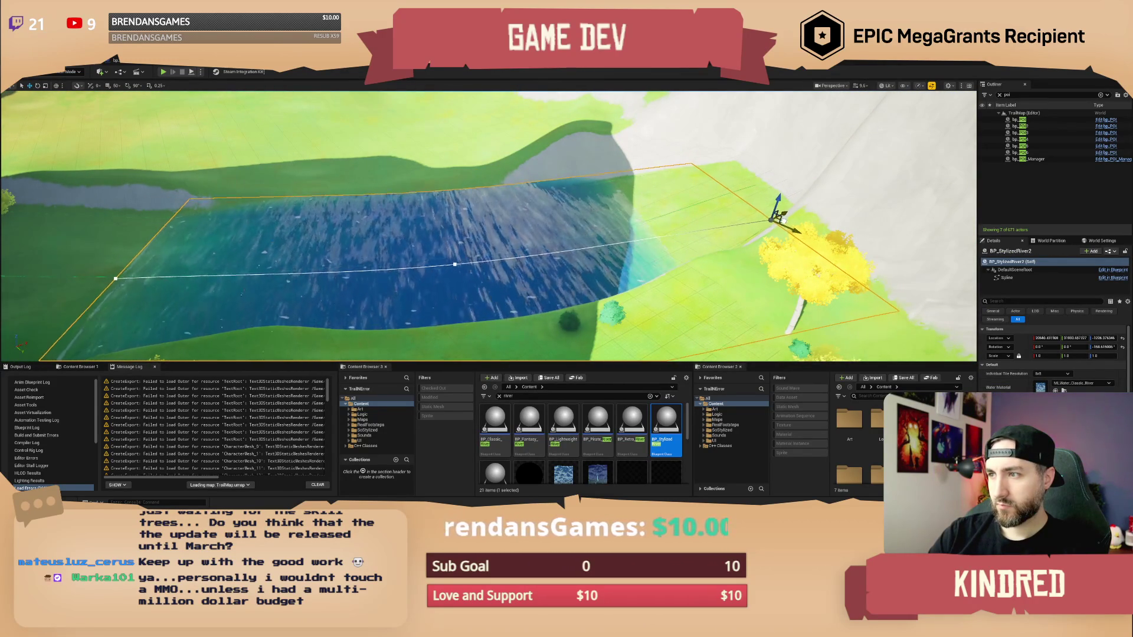
drag(490, 224, 550, 197)
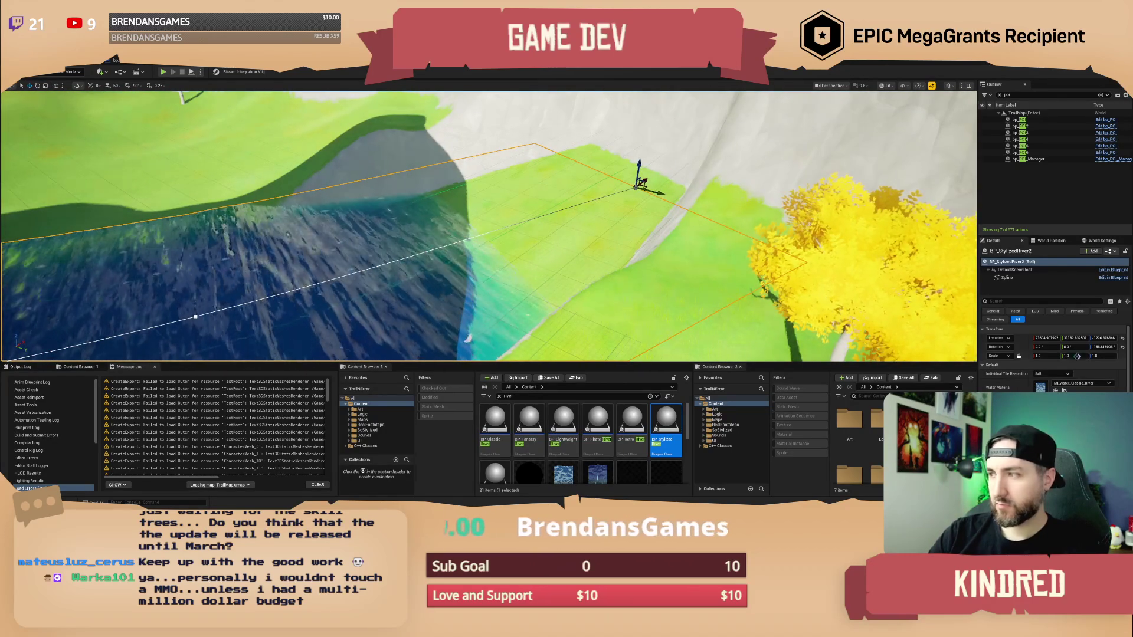
click(638, 187)
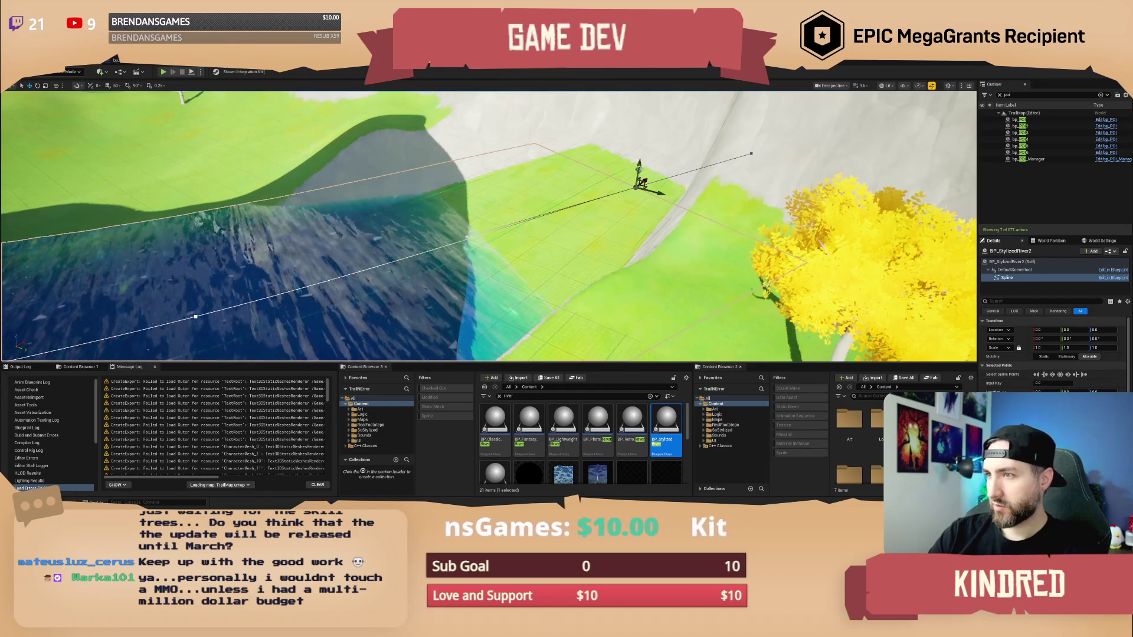
mouse_move(639, 162)
mouse_down()
mouse_move(637, 130)
mouse_move(590, 177)
mouse_move(590, 224)
mouse_move(457, 213)
mouse_move(759, 278)
mouse_move(835, 326)
mouse_up()
Pull a new spline point from the river's end and move it along the riverbed.
key(f)
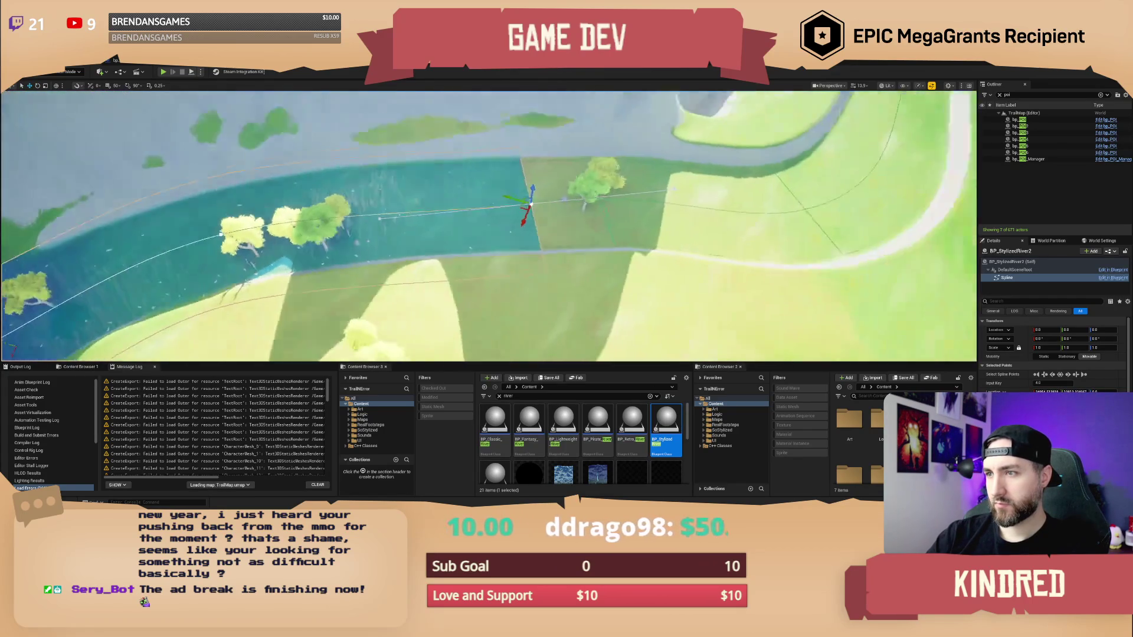
key(w)
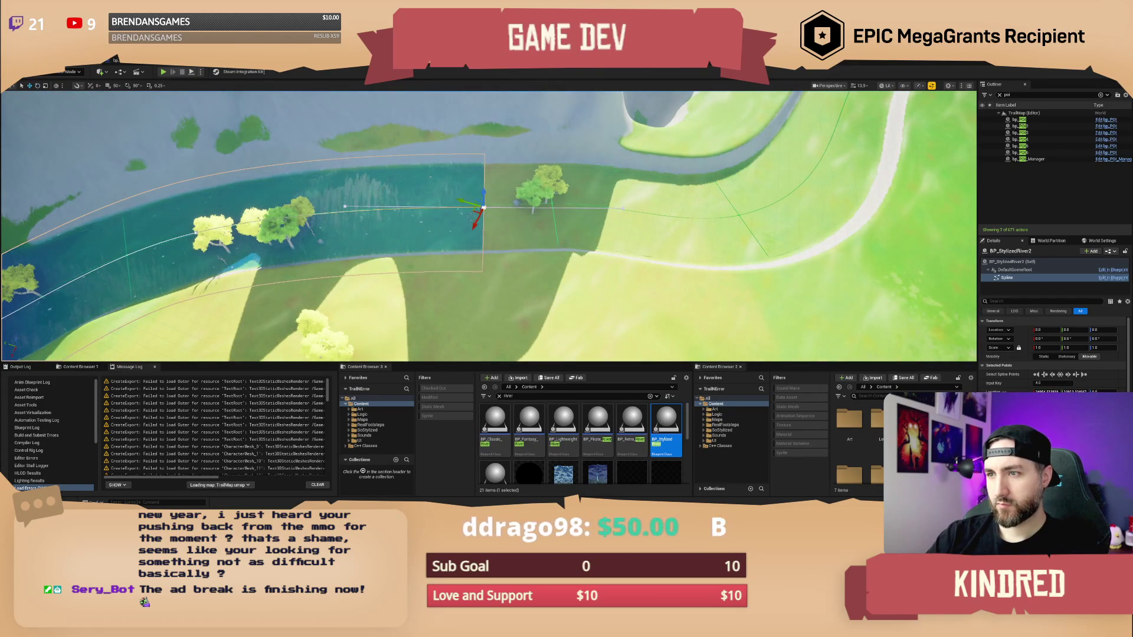
mouse_move(475, 207)
mouse_down()
mouse_move(721, 224)
mouse_move(793, 197)
mouse_move(761, 212)
mouse_up()
key(e)
key(f)
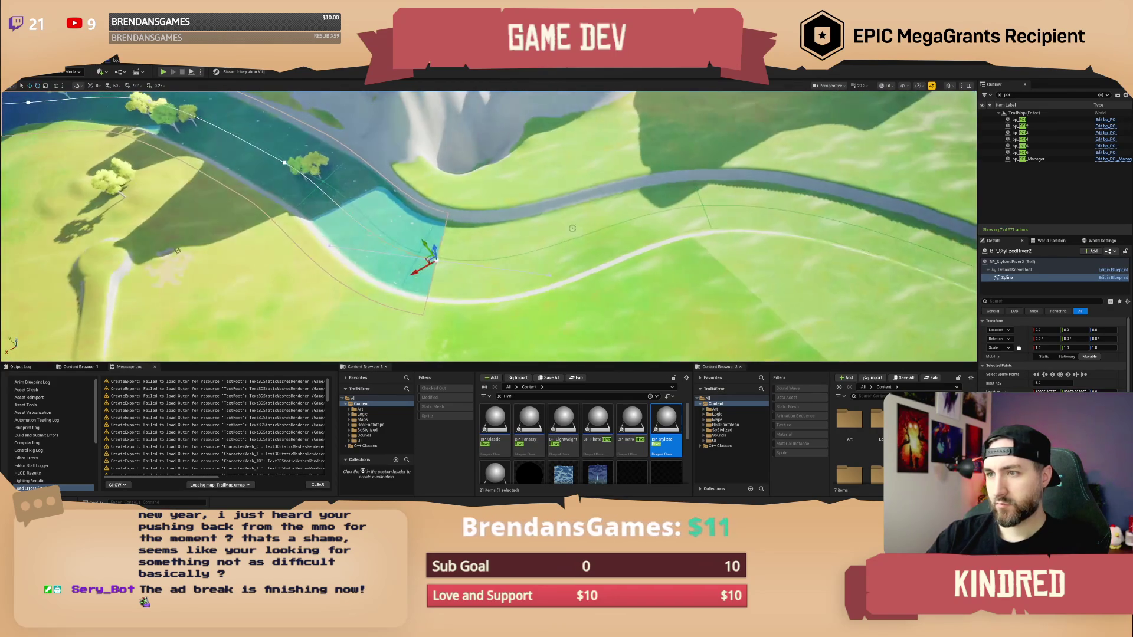
drag(632, 233, 715, 225)
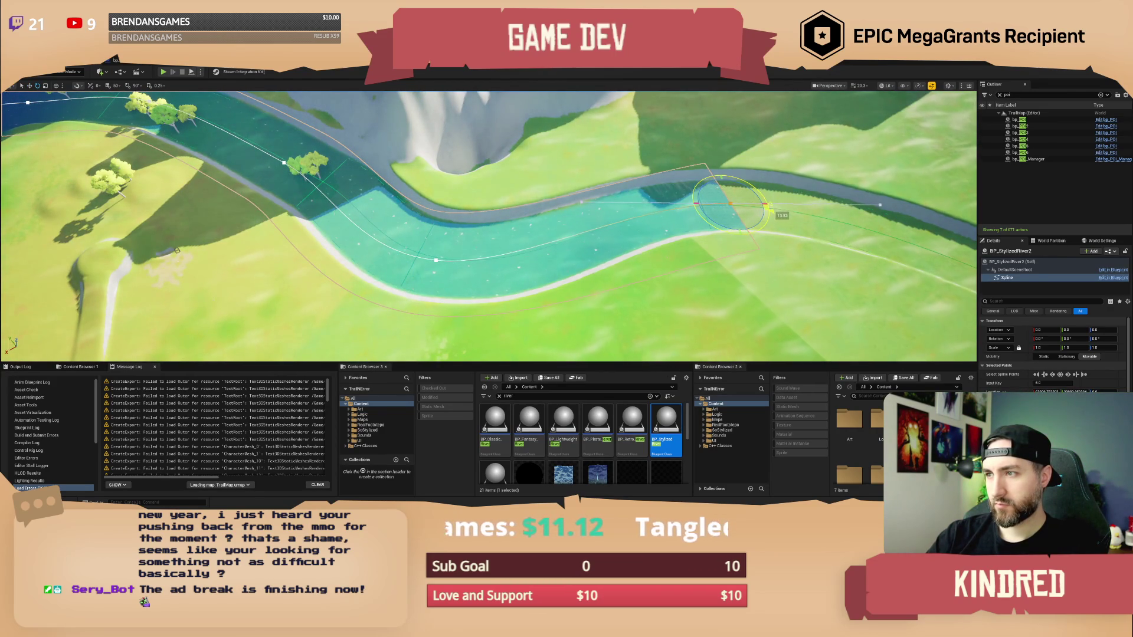
scroll(715, 225, up, 5)
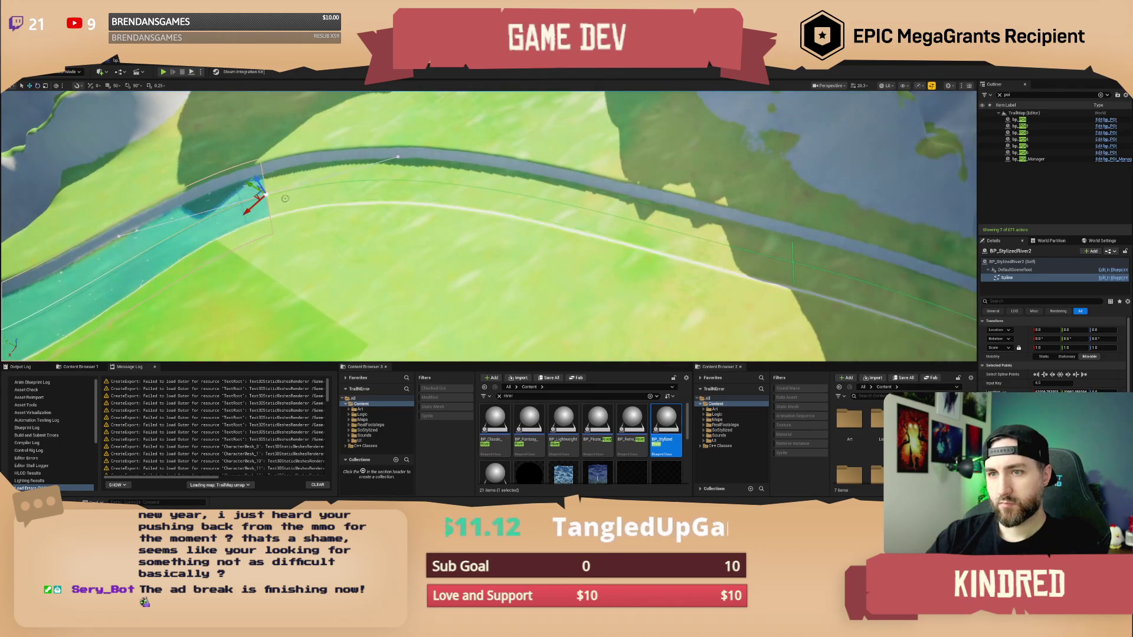
Add another spline point down the channel and rotate the earlier point to curve the river.
click(697, 237)
mouse_move(697, 237)
mouse_down()
mouse_move(754, 254)
mouse_move(765, 288)
mouse_up()
key(e)
click(267, 194)
mouse_move(300, 187)
mouse_down()
mouse_move(317, 202)
mouse_move(430, 194)
mouse_move(810, 223)
mouse_up()
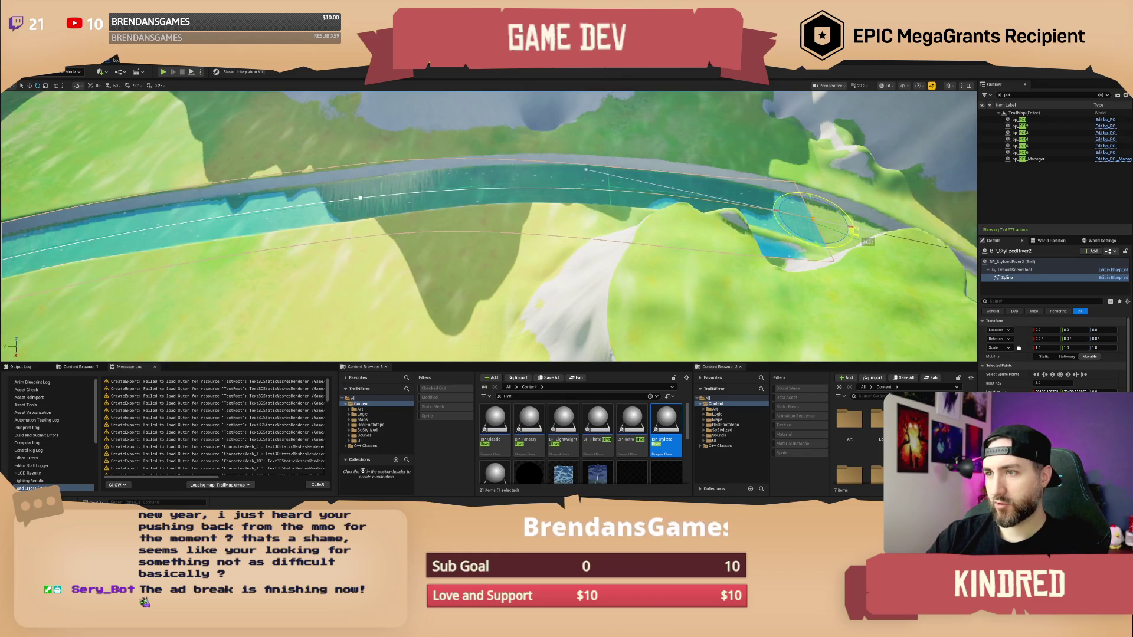
Move a downstream spline point rightward along the channel and frame it.
drag(488, 225, 449, 236)
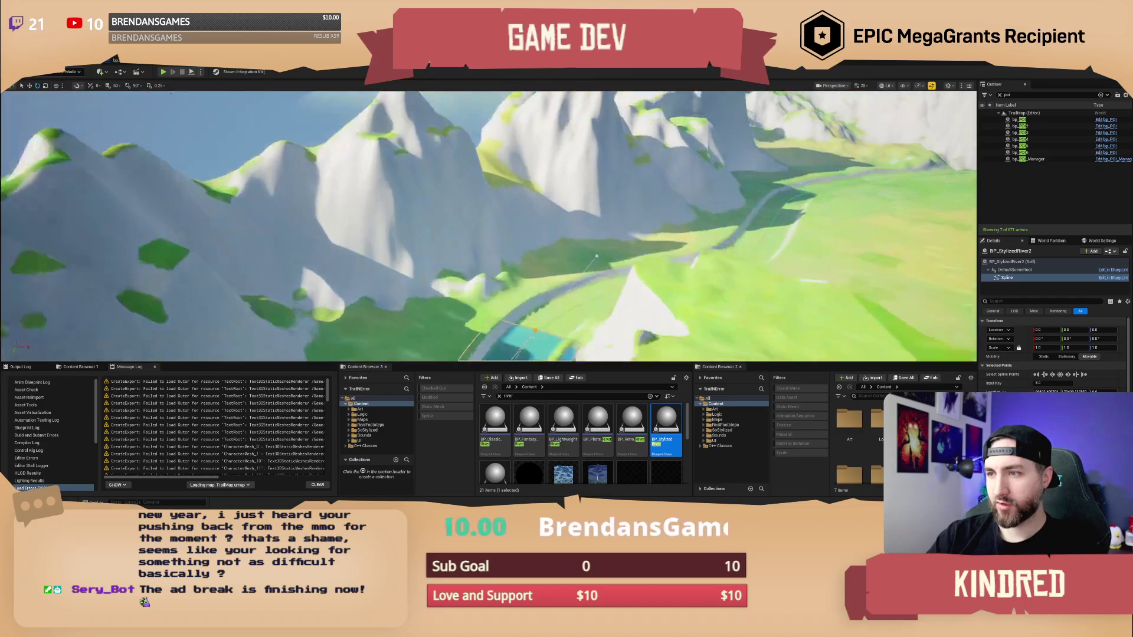
drag(658, 202, 657, 202)
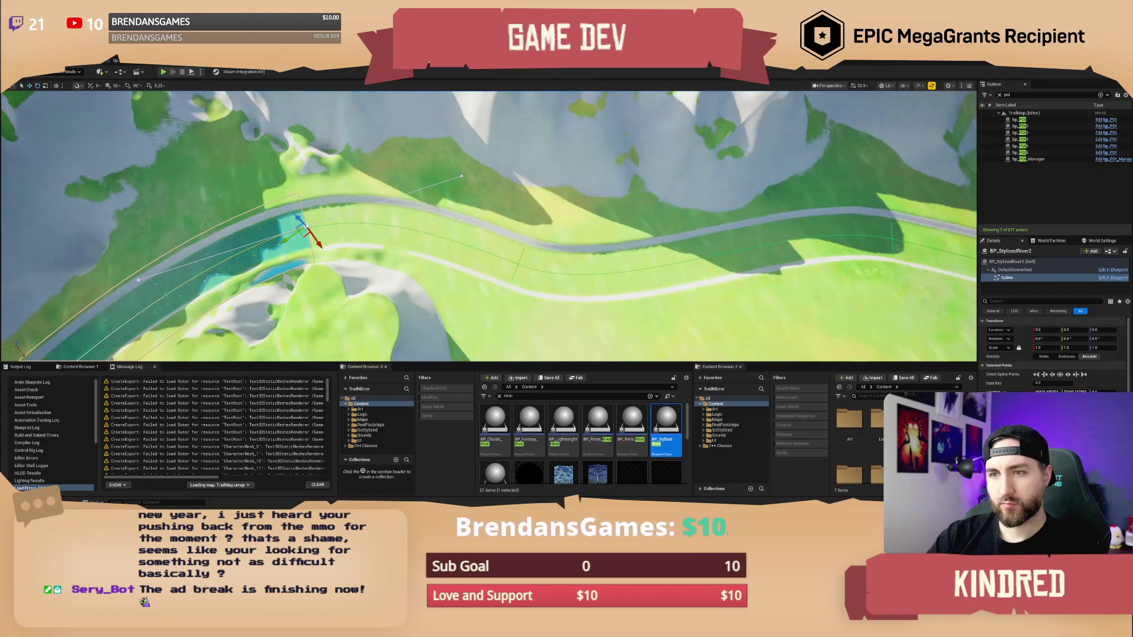
mouse_move(347, 242)
mouse_down()
mouse_move(525, 266)
mouse_move(551, 283)
mouse_move(478, 263)
mouse_move(444, 274)
mouse_move(671, 280)
mouse_move(699, 271)
mouse_move(591, 296)
mouse_up()
key(f)
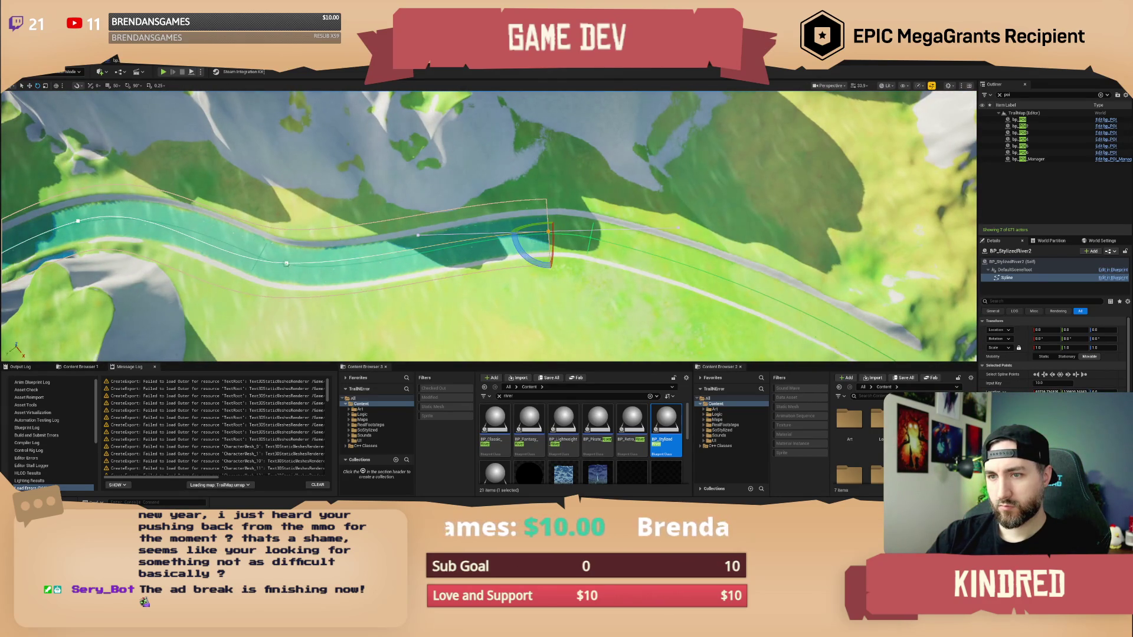
Add a new downstream spline point and rotate the end and middle points to bend the river.
click(287, 263)
mouse_move(324, 271)
mouse_down()
mouse_move(449, 263)
mouse_move(389, 202)
mouse_move(738, 256)
mouse_move(820, 289)
mouse_move(837, 311)
mouse_up()
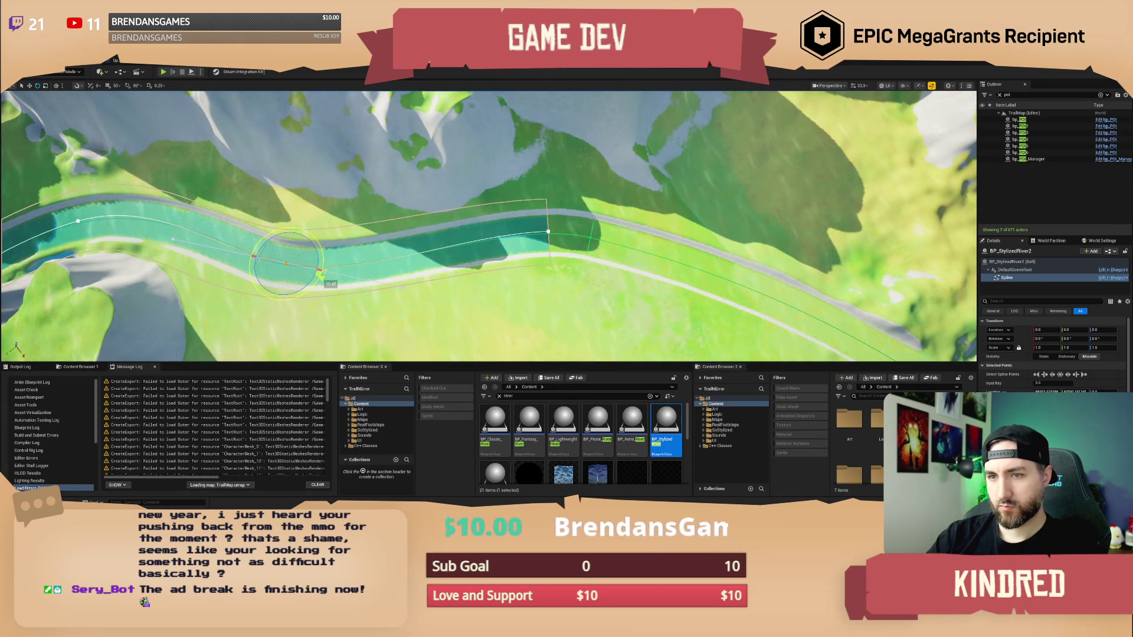
click(388, 202)
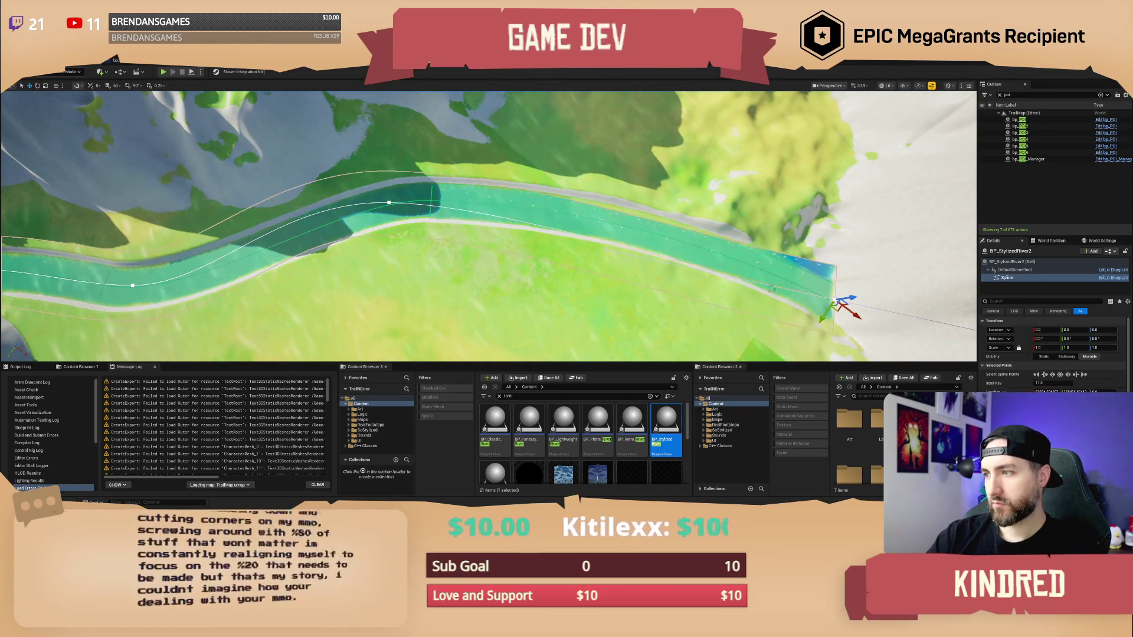
key(e)
mouse_move(868, 278)
mouse_down()
mouse_move(872, 290)
mouse_move(857, 298)
mouse_up()
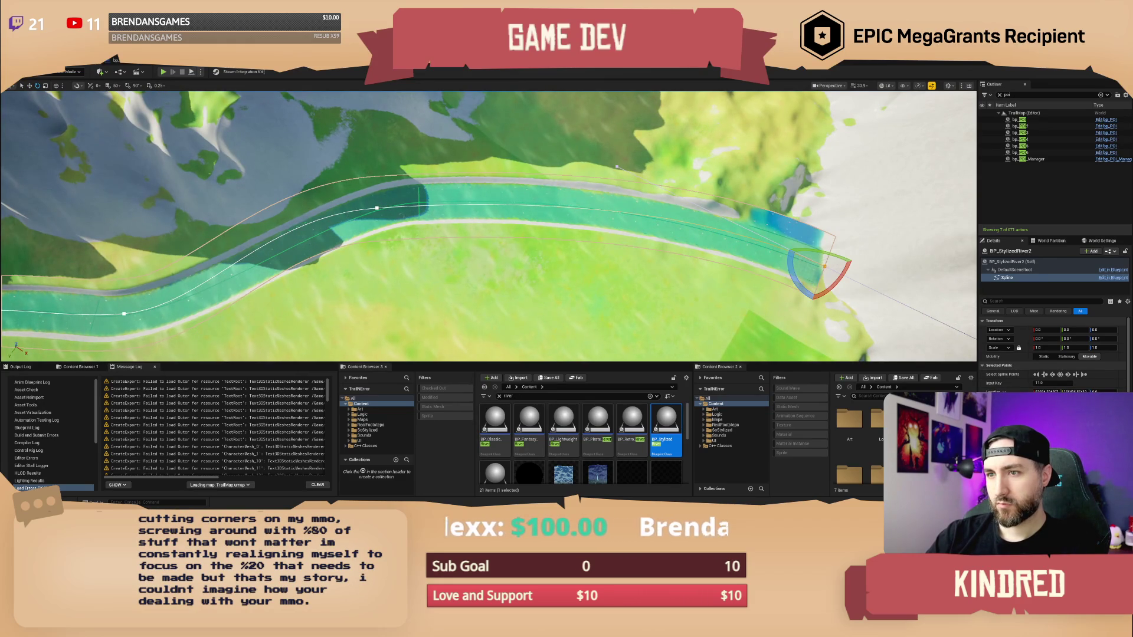
click(377, 208)
drag(413, 204, 409, 187)
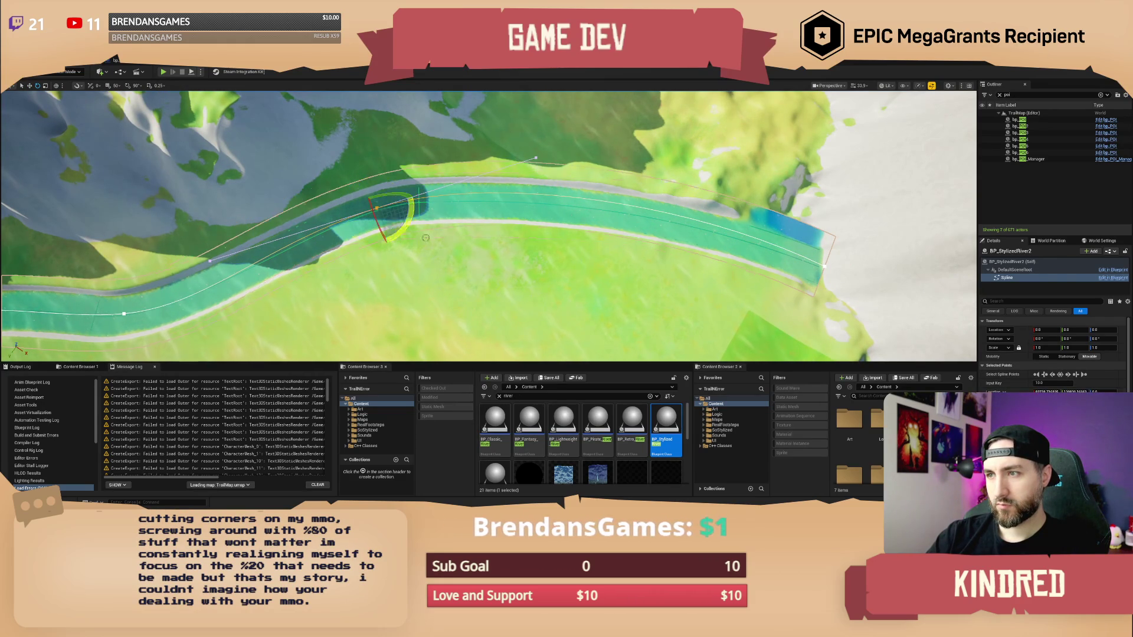
Deselect the spline point and select the whole stylized river actor.
key(Escape)
scroll(600, 210, up, 5)
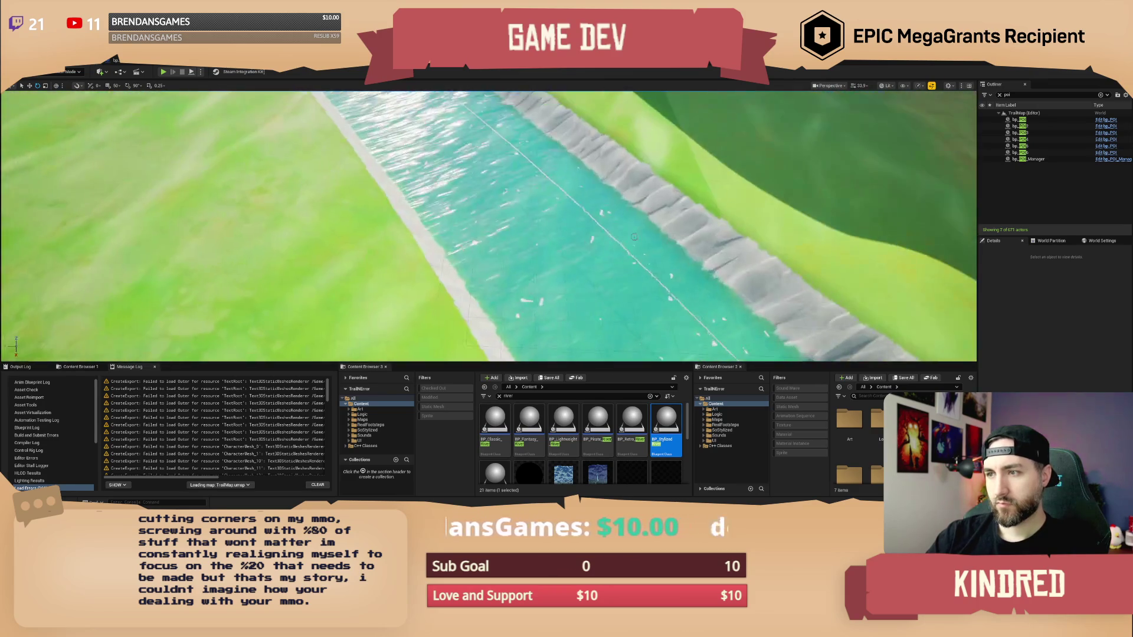
click(634, 236)
Frame the river and raise it from Z -650.8 to about -535.3.
key(f)
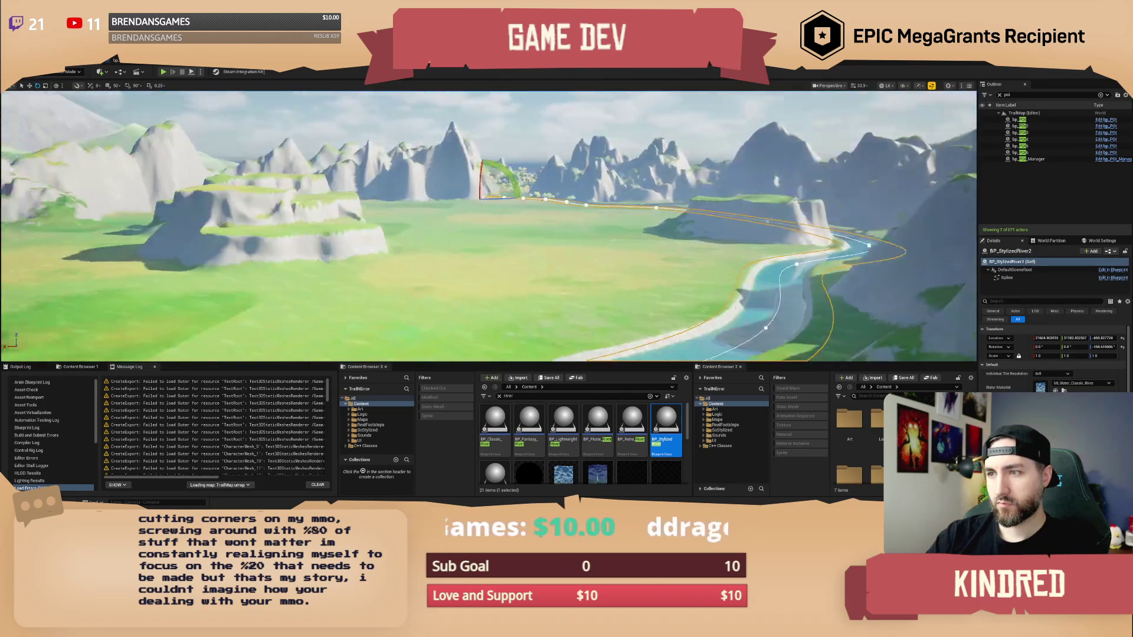
scroll(538, 180, up, 3)
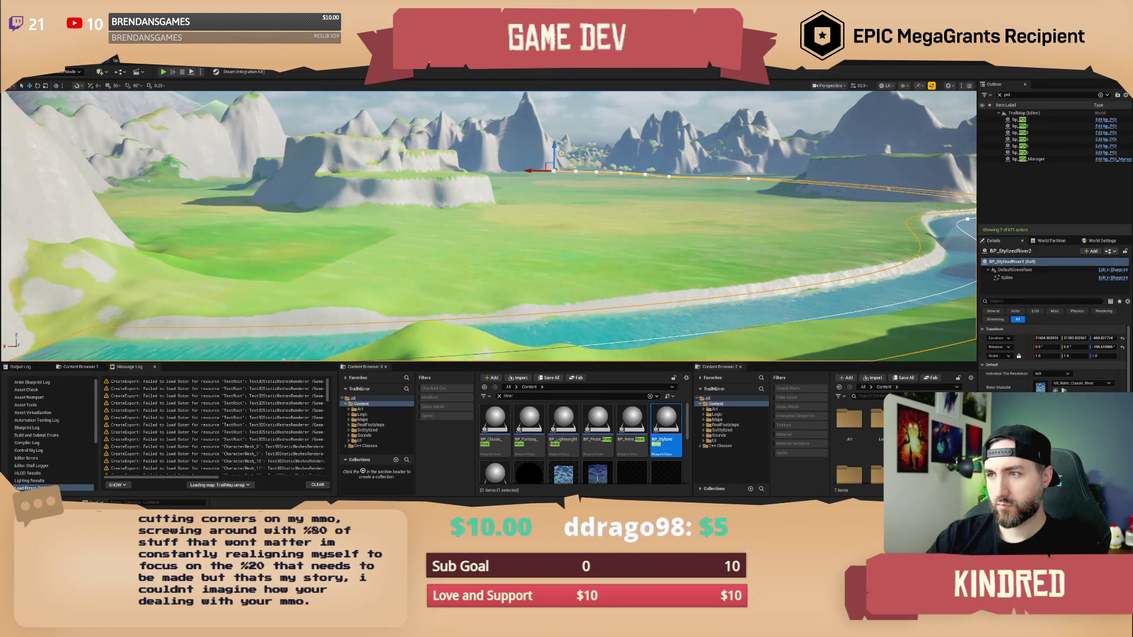
drag(555, 151, 555, 149)
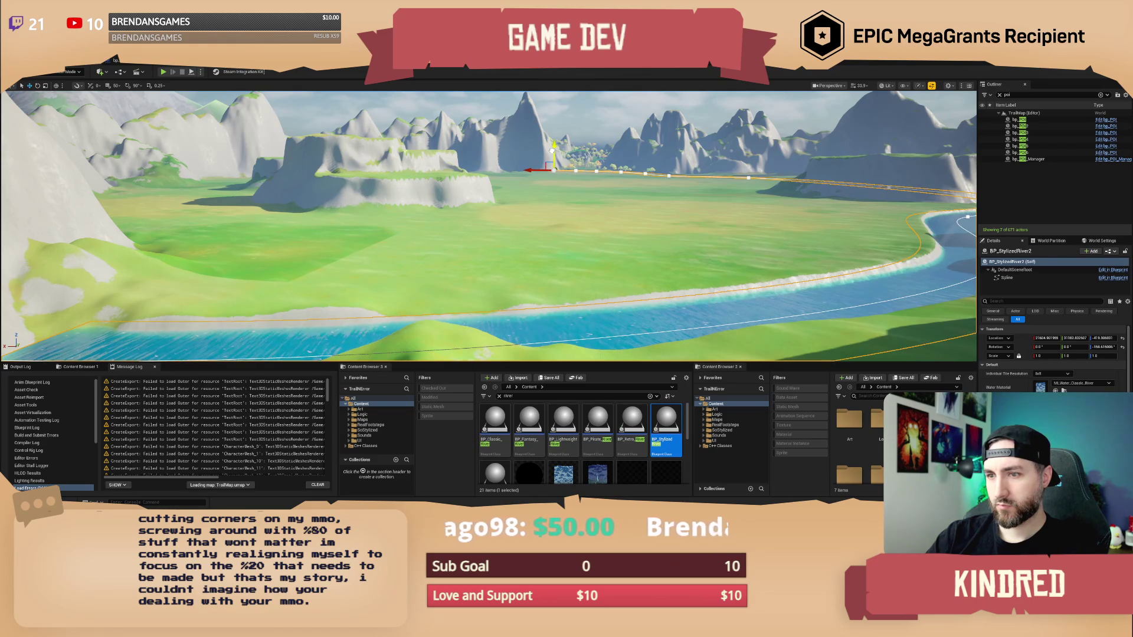
Deselect the river, inspect the nearby shore, and bring up the editor modes list.
key(Escape)
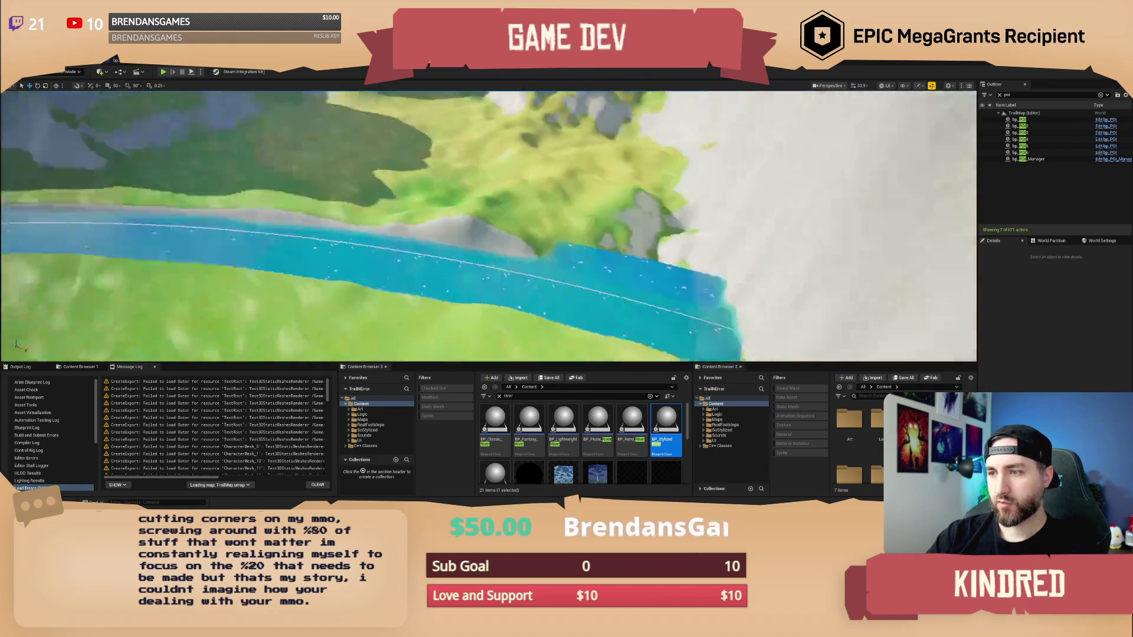
scroll(489, 226, down, 5)
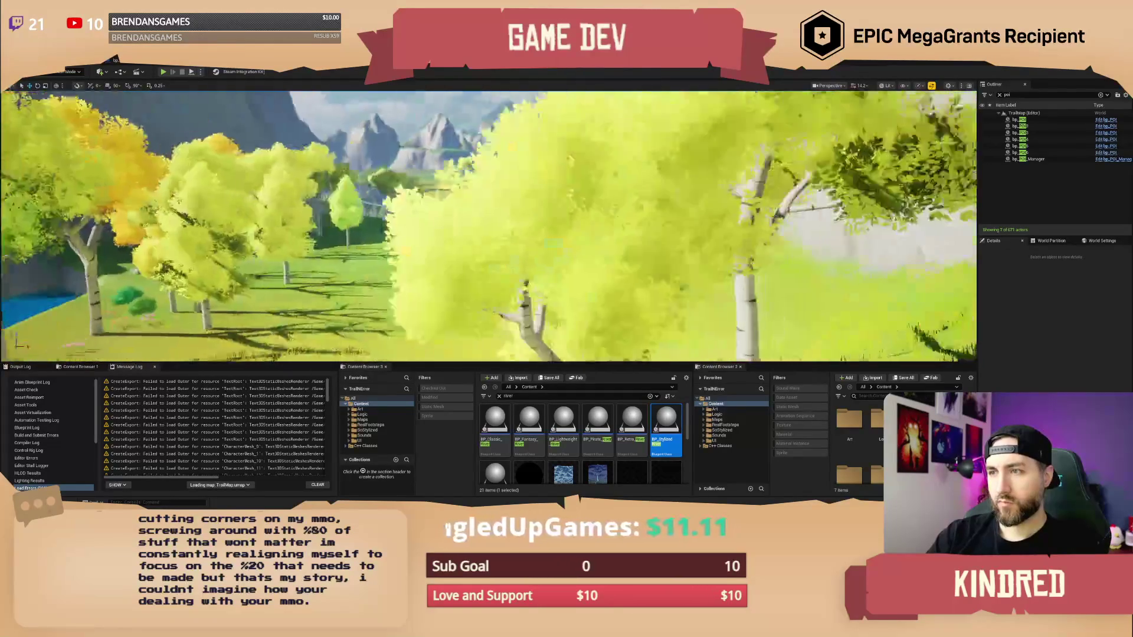
scroll(268, 139, down, 2)
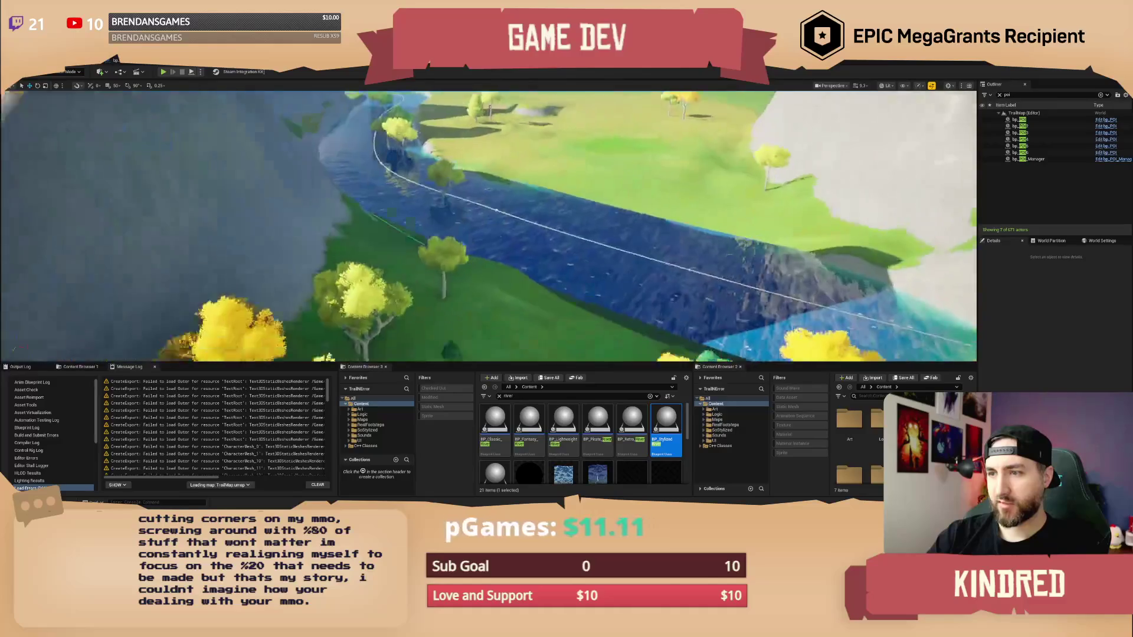
click(71, 72)
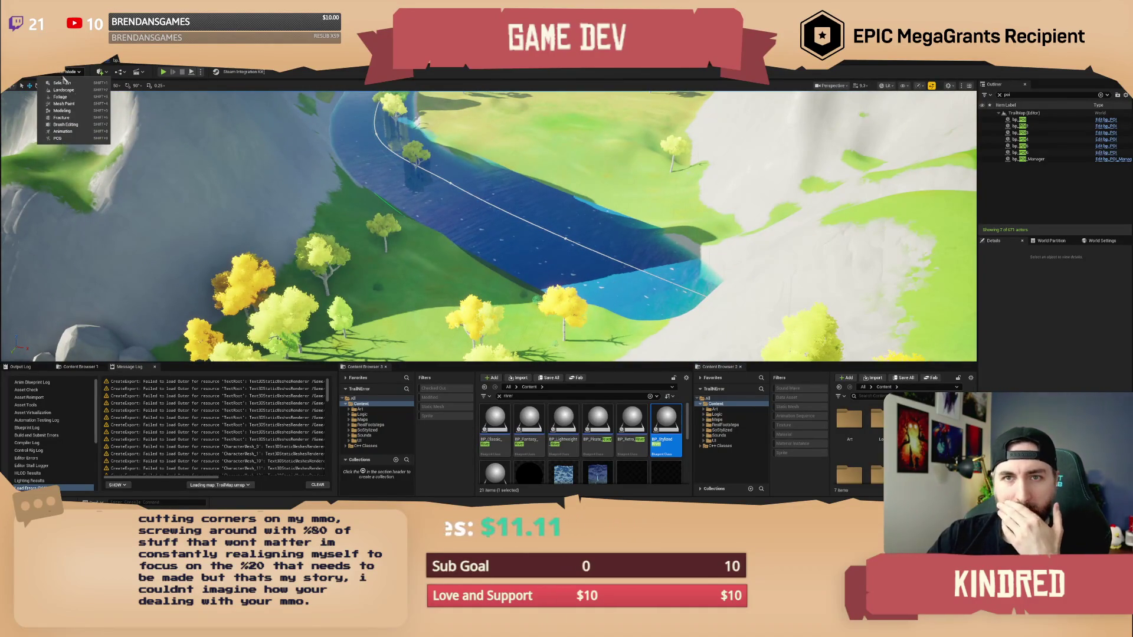
Switch the editor from the Mode dropdown into Landscape mode.
click(68, 92)
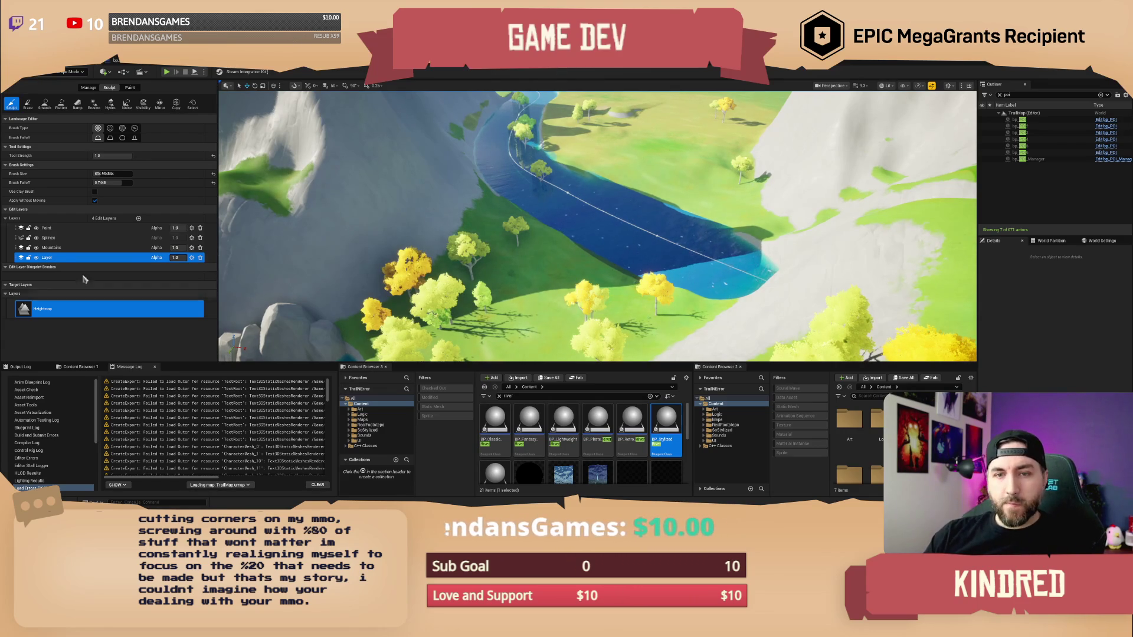
Make Mountains the active layer in the Landscape Edit Layers list.
click(66, 248)
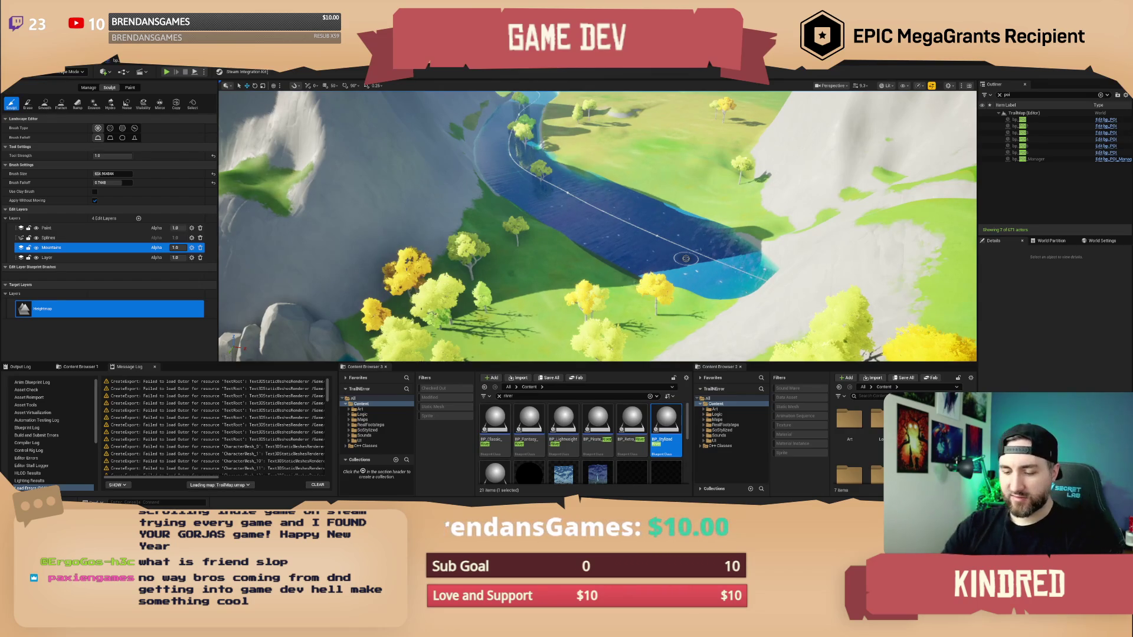
Fly along the river past the cliff to the grassy hill, then choose the Flatten sculpt tool.
key(w)
scroll(685, 259, up, 1)
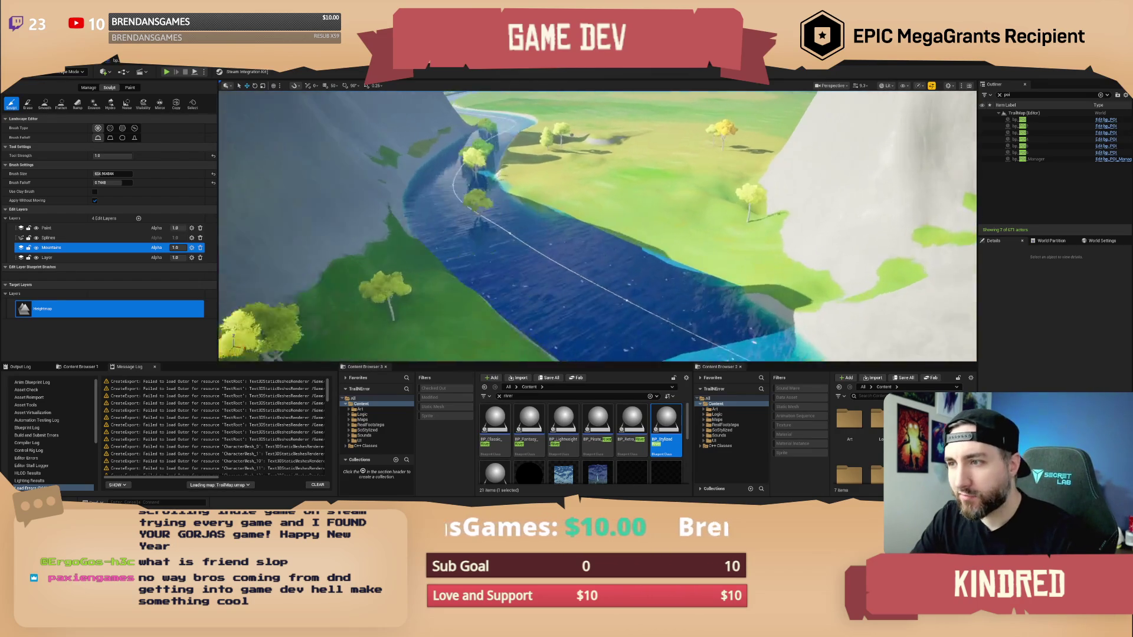
key(w)
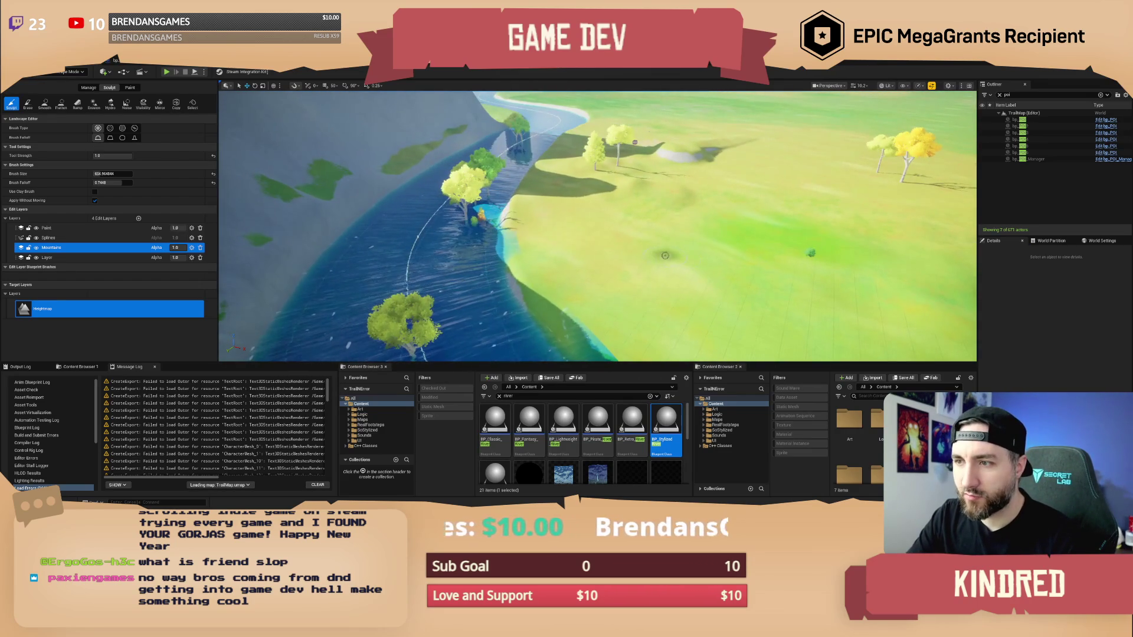
key(w)
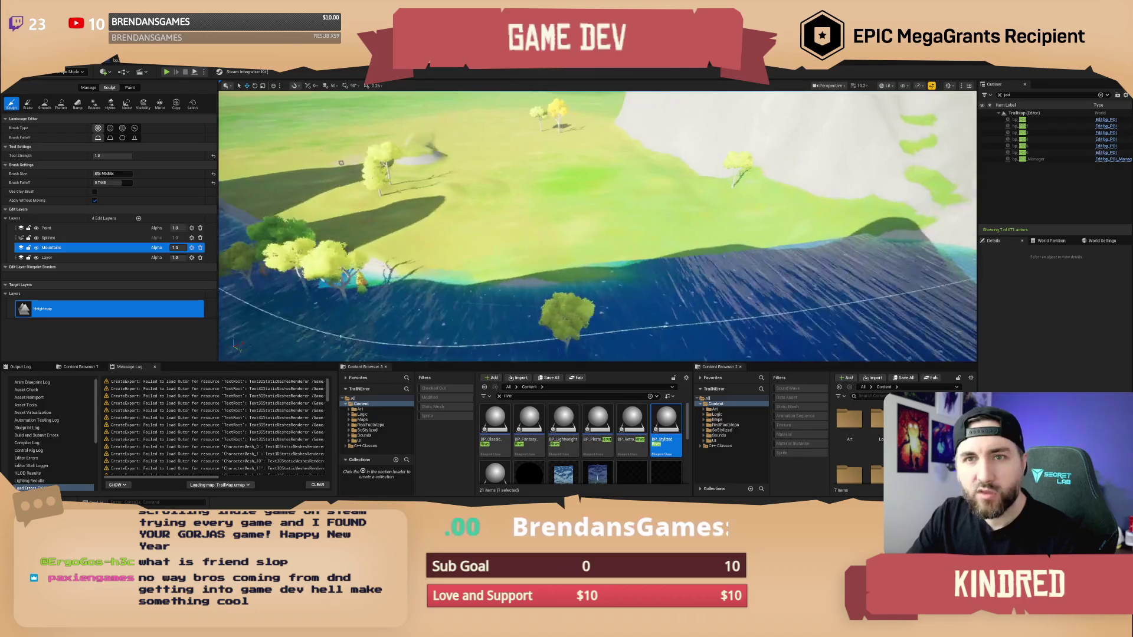
key(w)
scroll(597, 226, up, 1)
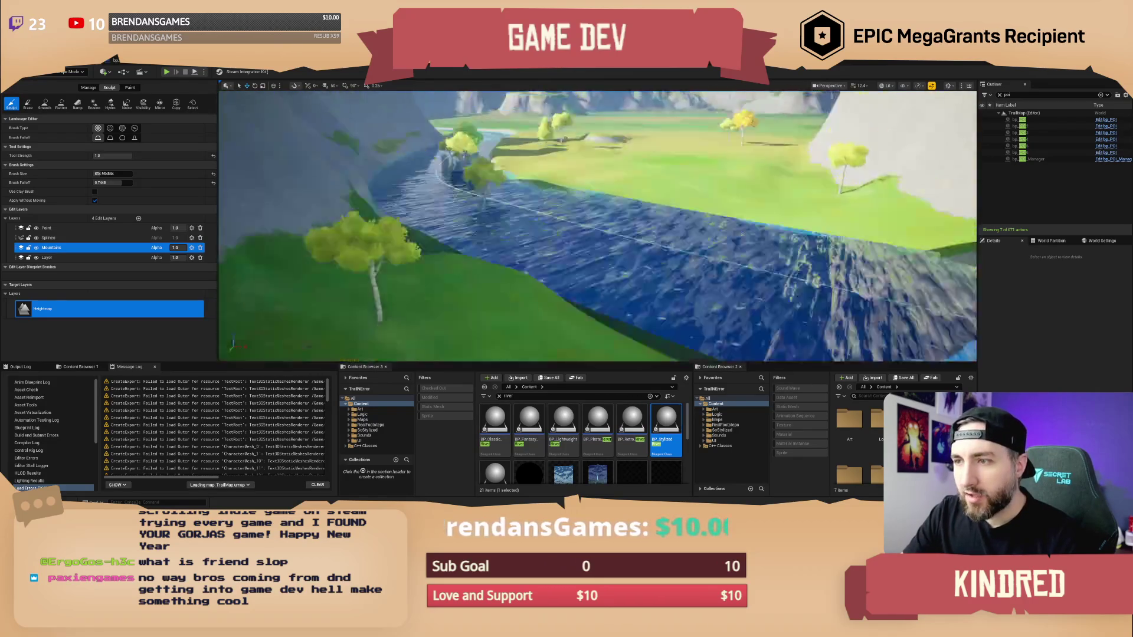
key(w)
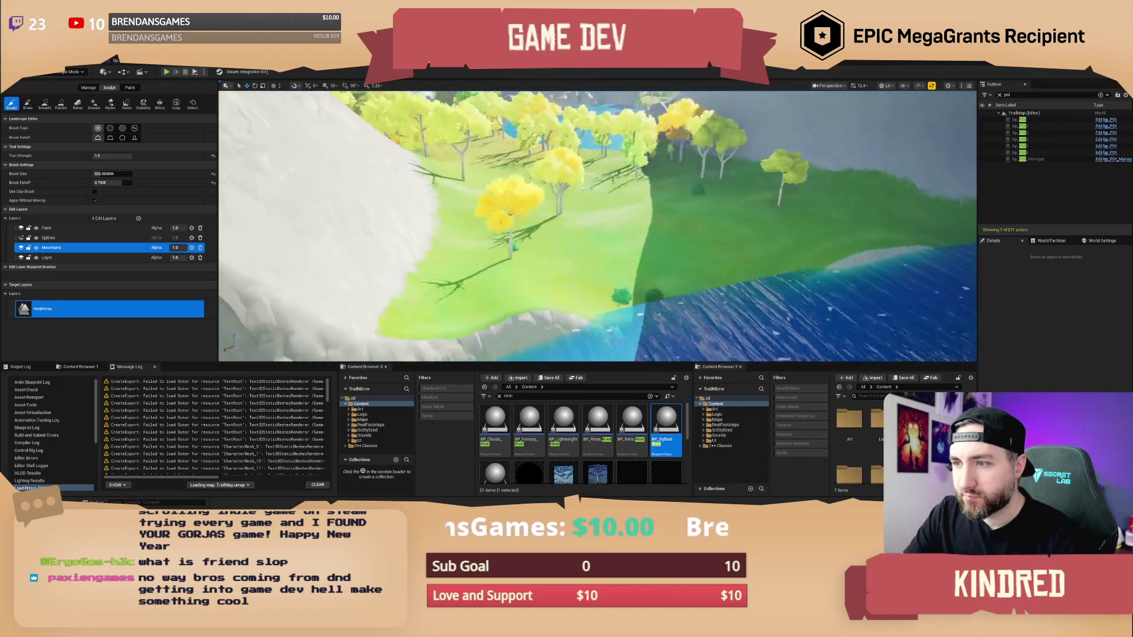
key(w)
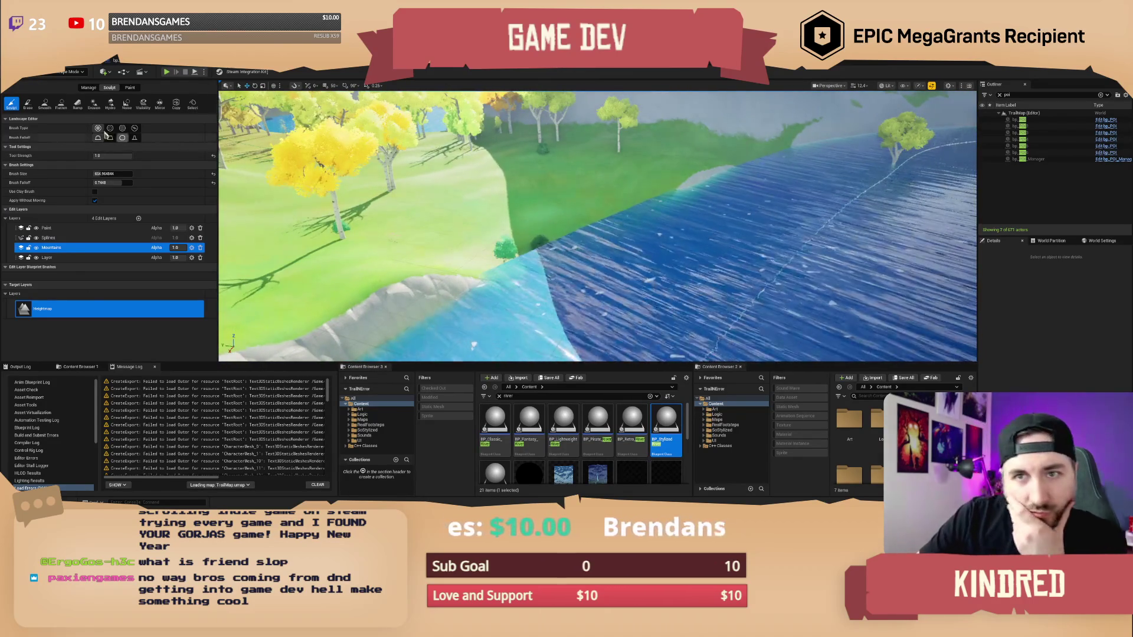
click(62, 107)
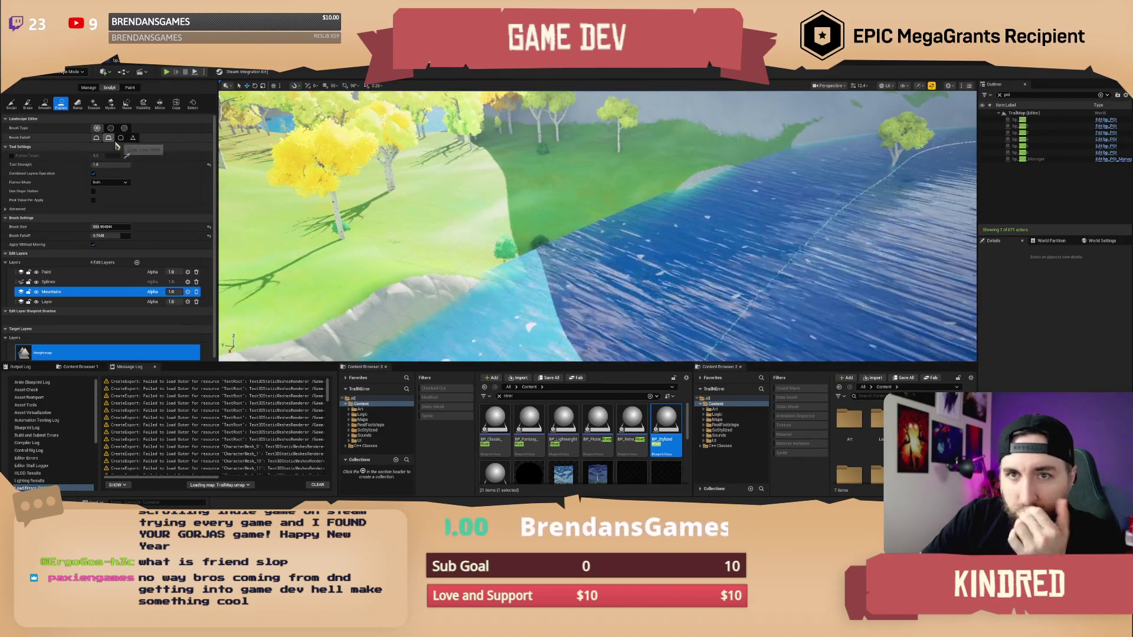
click(109, 226)
key(Return)
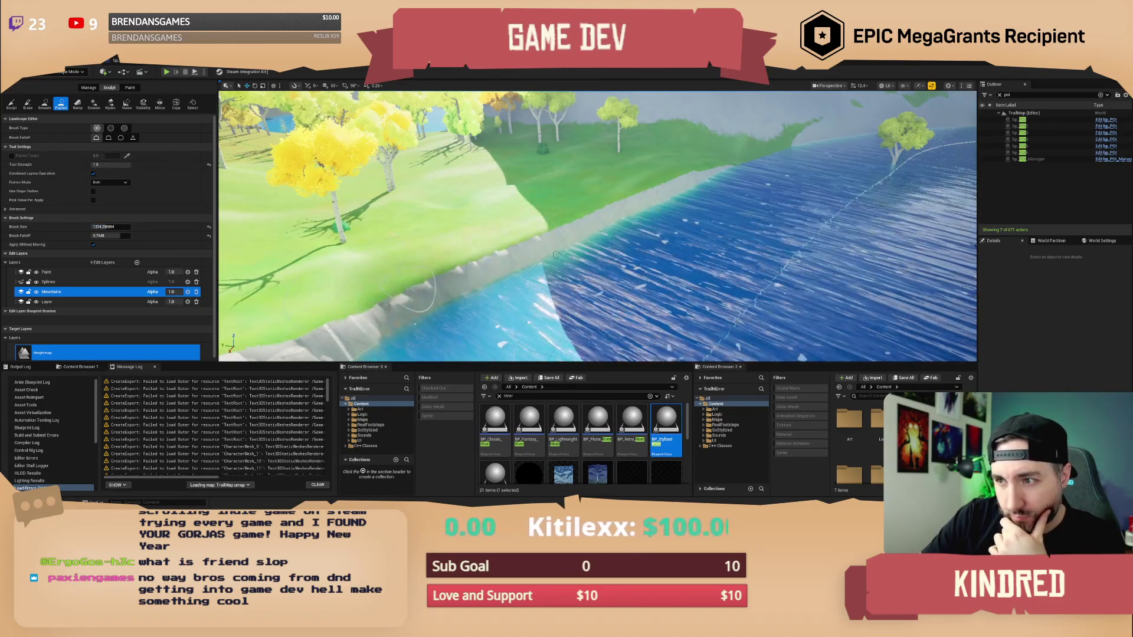
scroll(416, 289, up, 5)
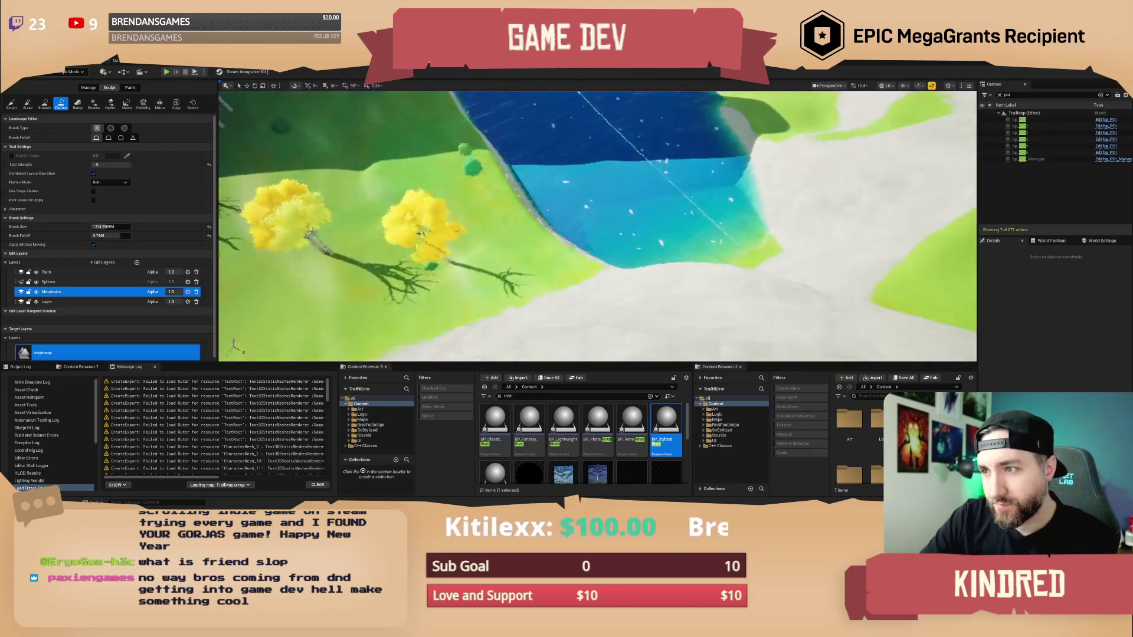
scroll(662, 151, up, 5)
mouse_move(662, 151)
mouse_down()
mouse_move(706, 137)
mouse_move(589, 167)
mouse_up()
scroll(587, 167, up, 5)
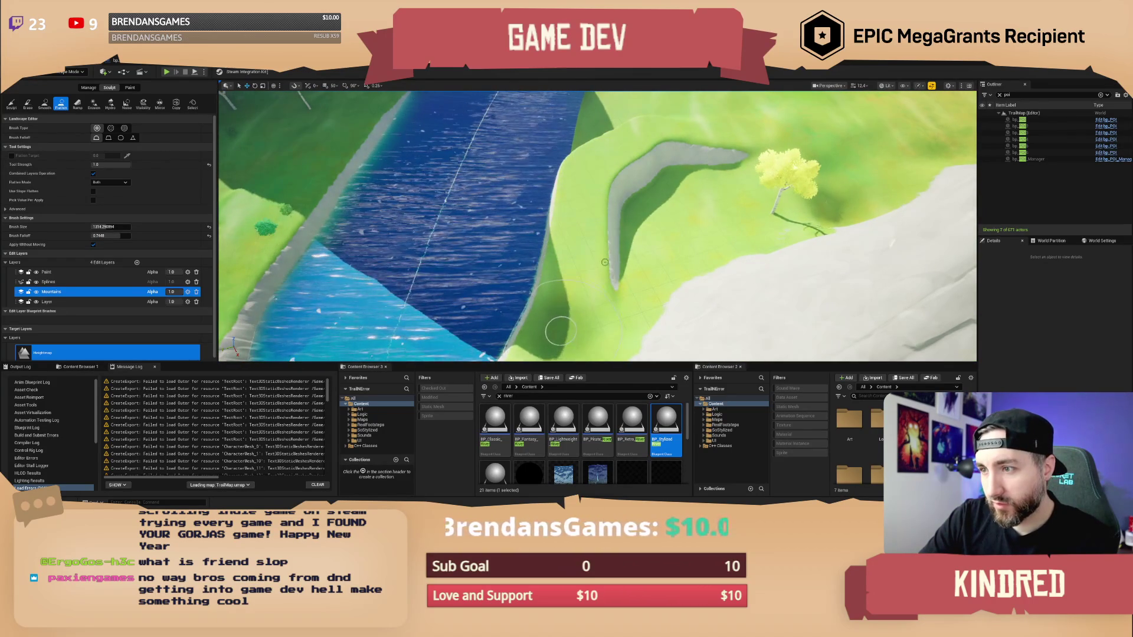
scroll(605, 263, up, 3)
scroll(657, 223, down, 3)
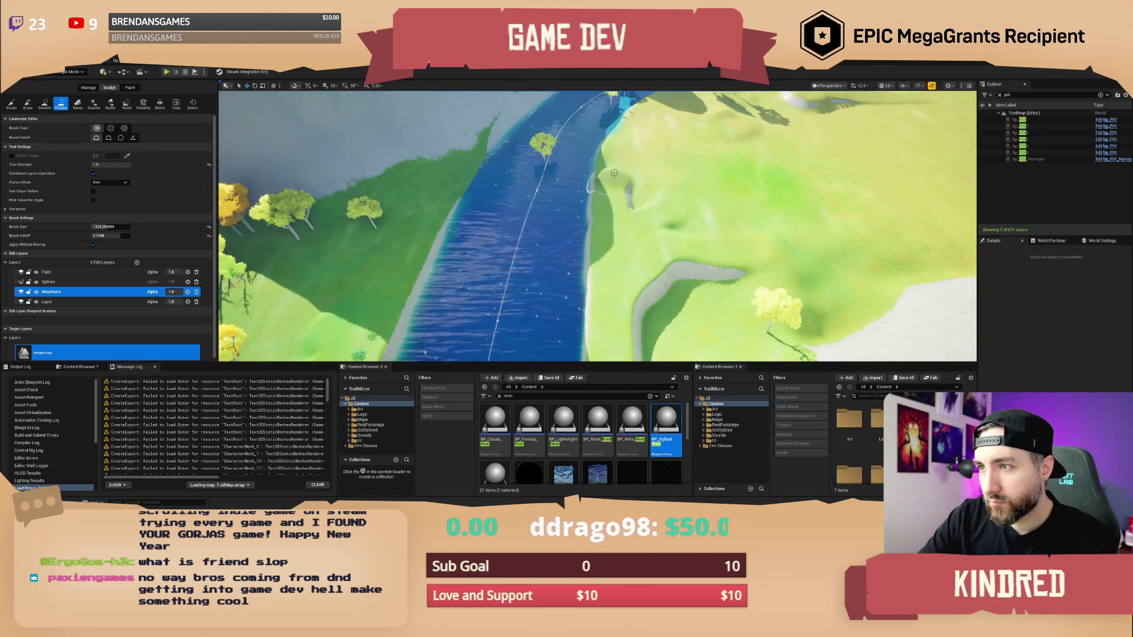
drag(684, 239, 727, 270)
scroll(727, 270, up, 3)
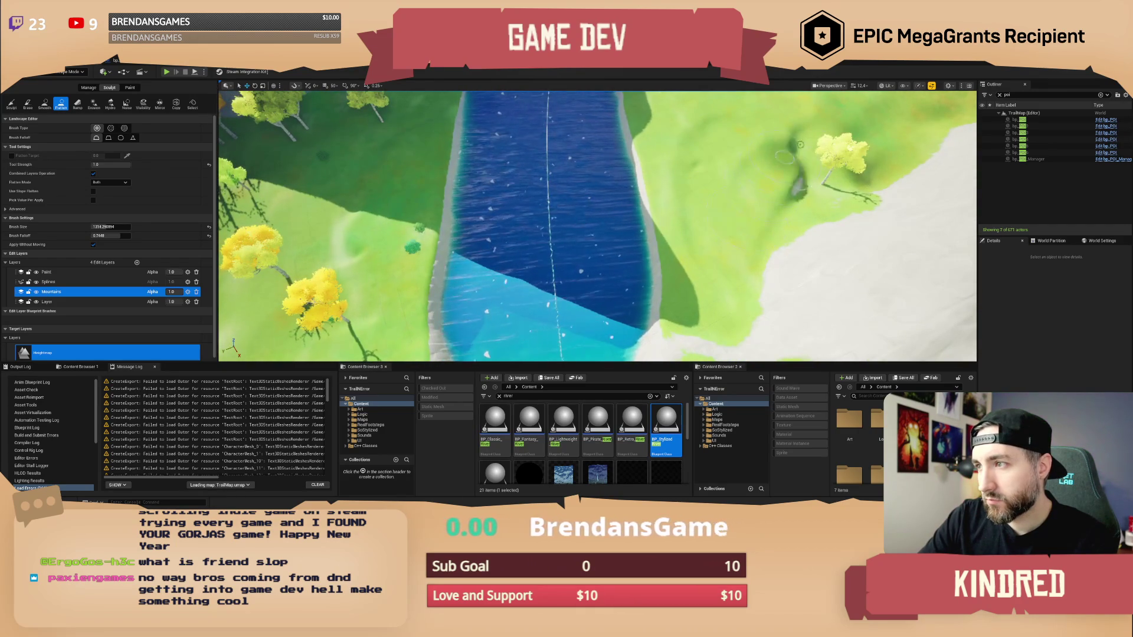
scroll(751, 206, down, 2)
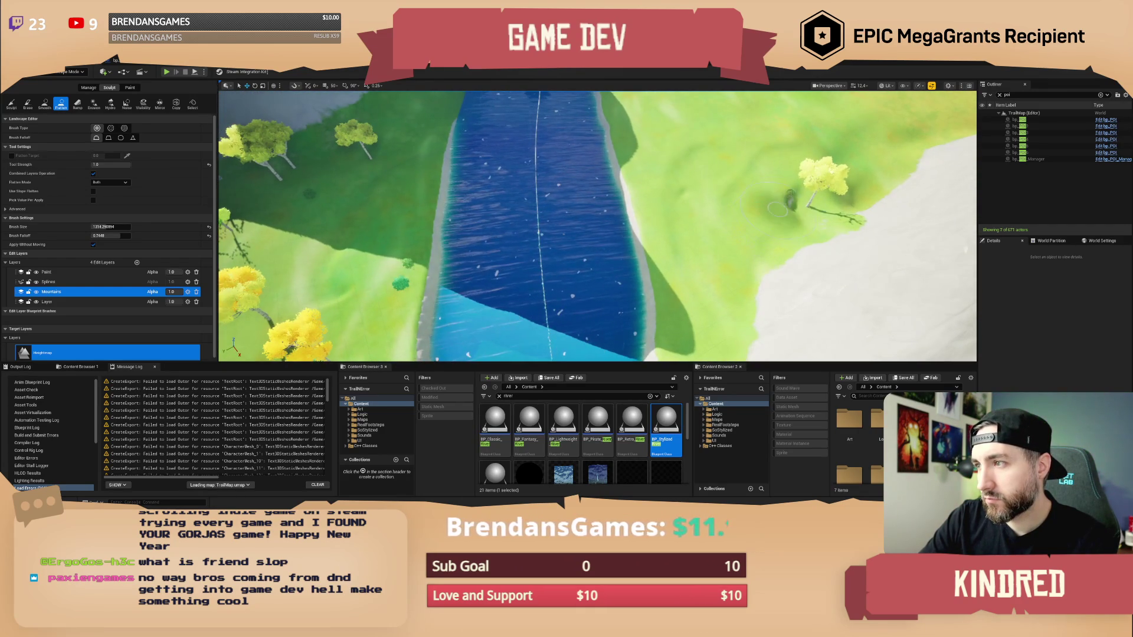
mouse_move(778, 201)
mouse_down()
mouse_move(726, 209)
mouse_move(702, 197)
mouse_move(483, 227)
mouse_up()
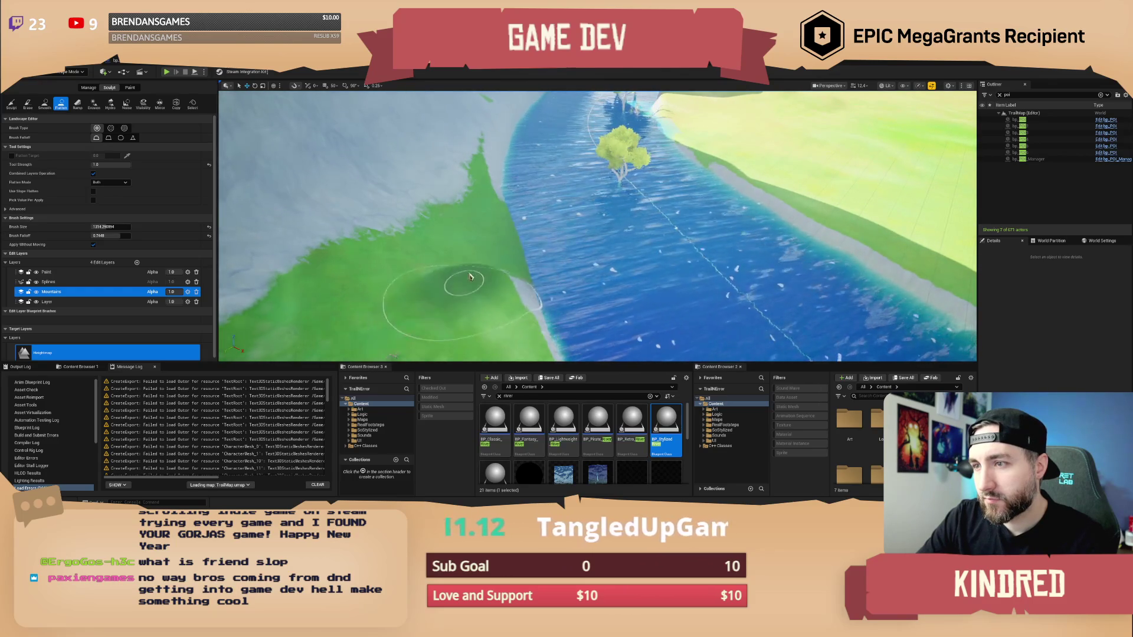
mouse_move(519, 303)
mouse_down()
mouse_move(484, 272)
mouse_move(608, 237)
mouse_move(726, 140)
mouse_up()
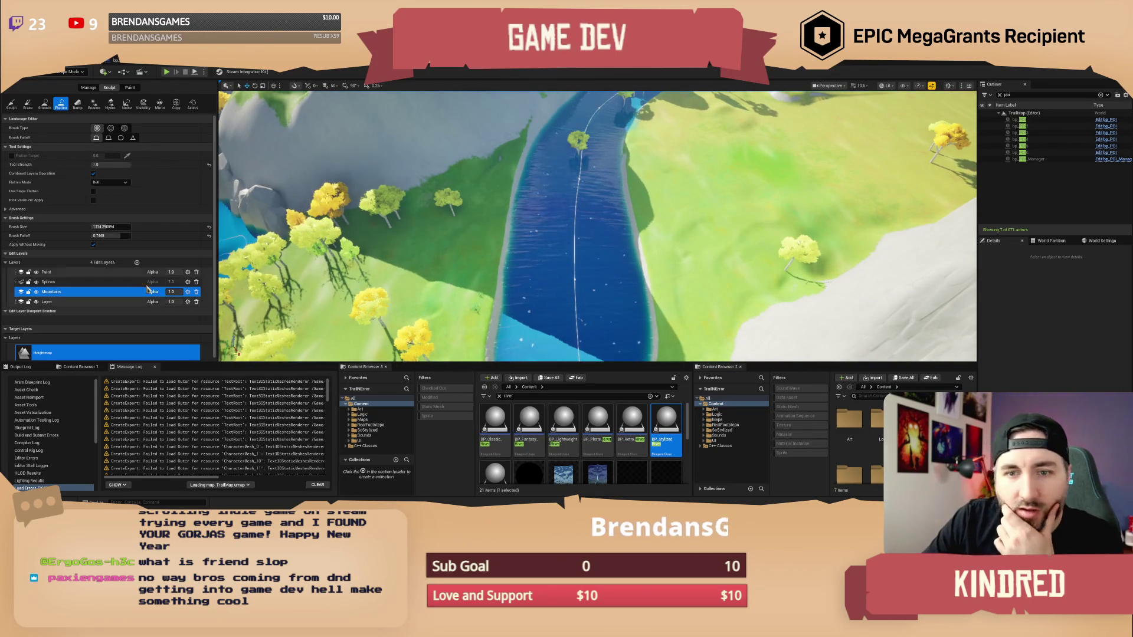
Make Splines the active edit layer and open the Manage > Splines tool.
click(66, 282)
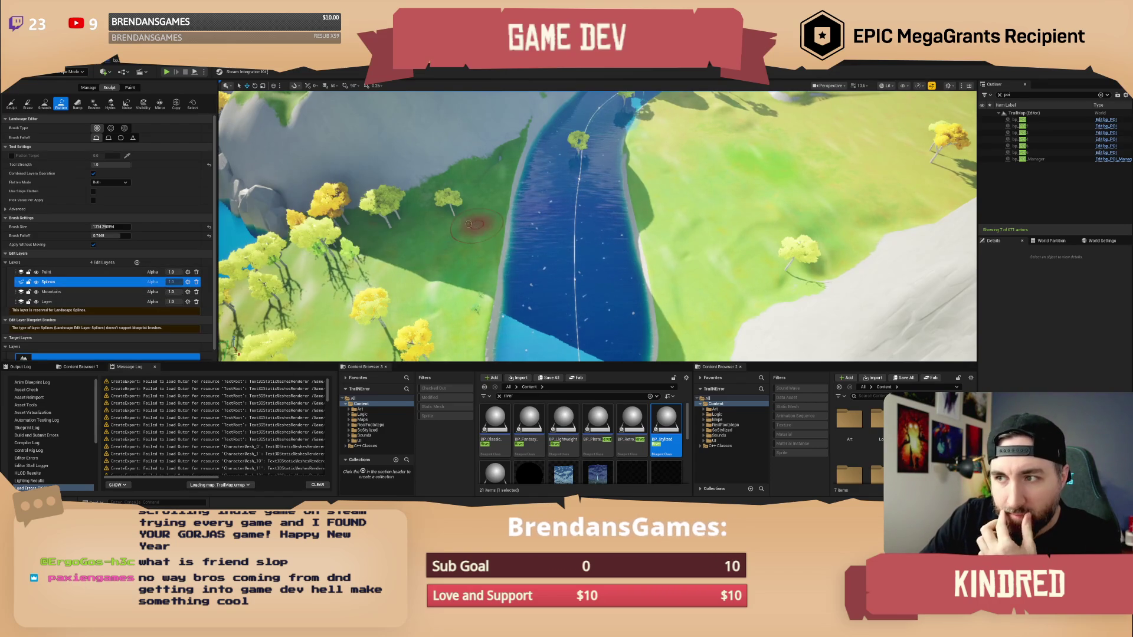
click(89, 88)
click(126, 105)
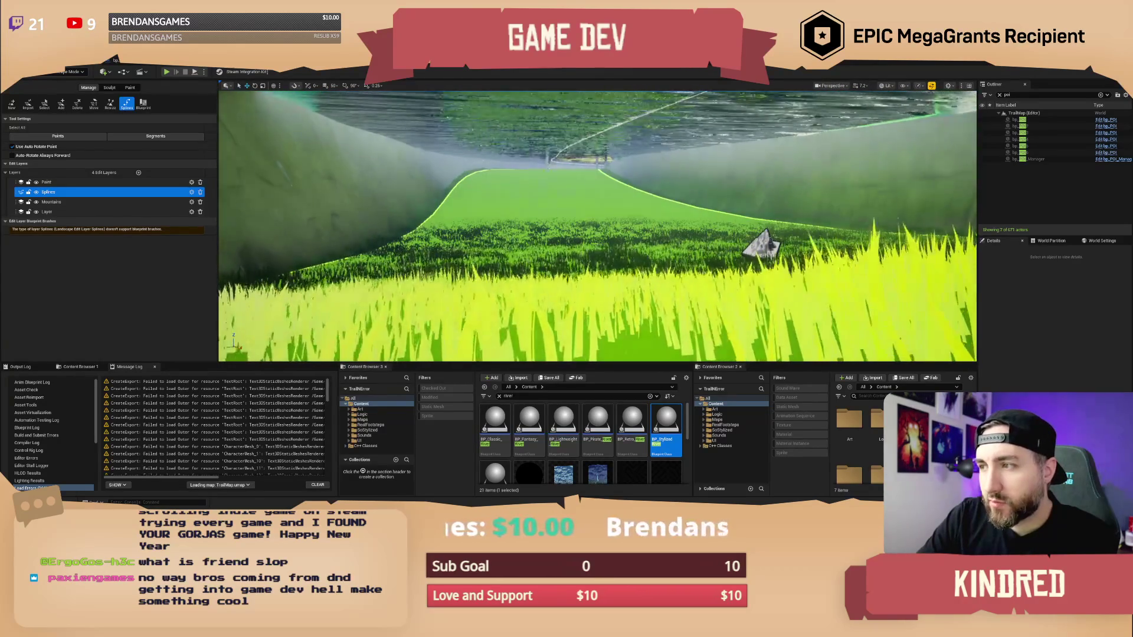
Frame a river control point, narrow its Half-Width from 2500 to about 2460, then select the next point.
click(758, 242)
key(f)
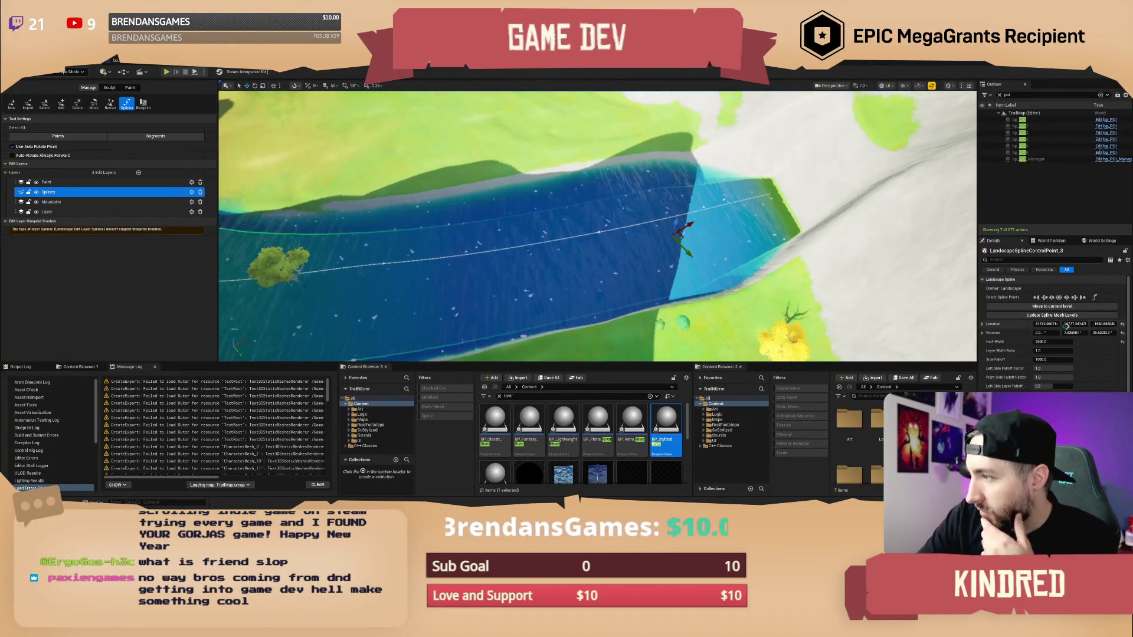
drag(1055, 341, 1050, 341)
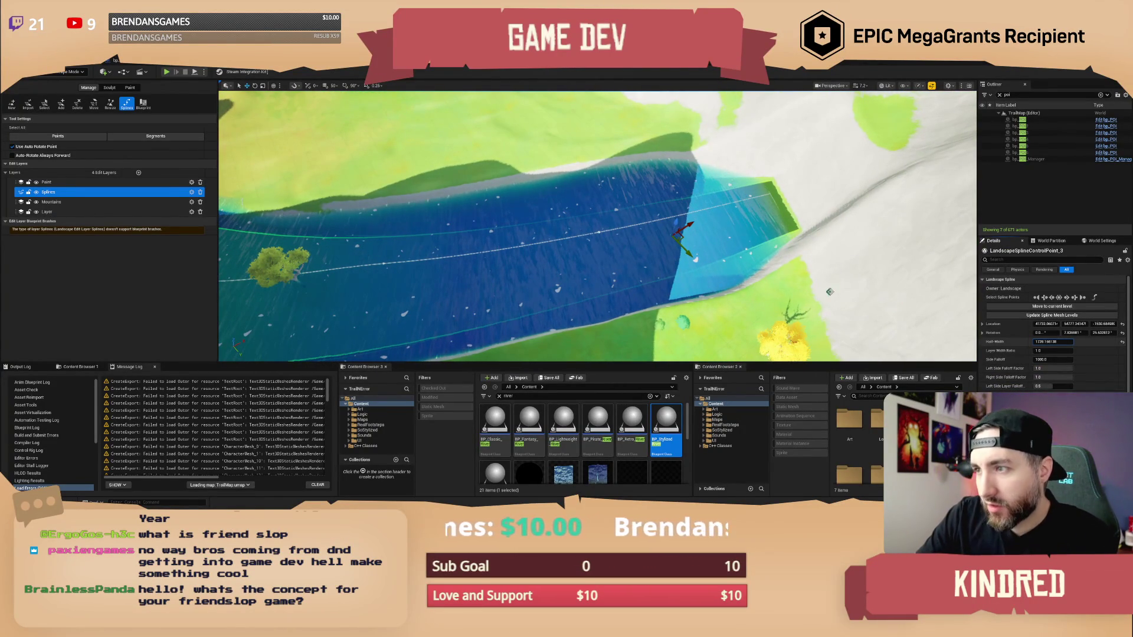
mouse_move(743, 225)
mouse_down()
mouse_move(679, 229)
mouse_move(649, 206)
mouse_up()
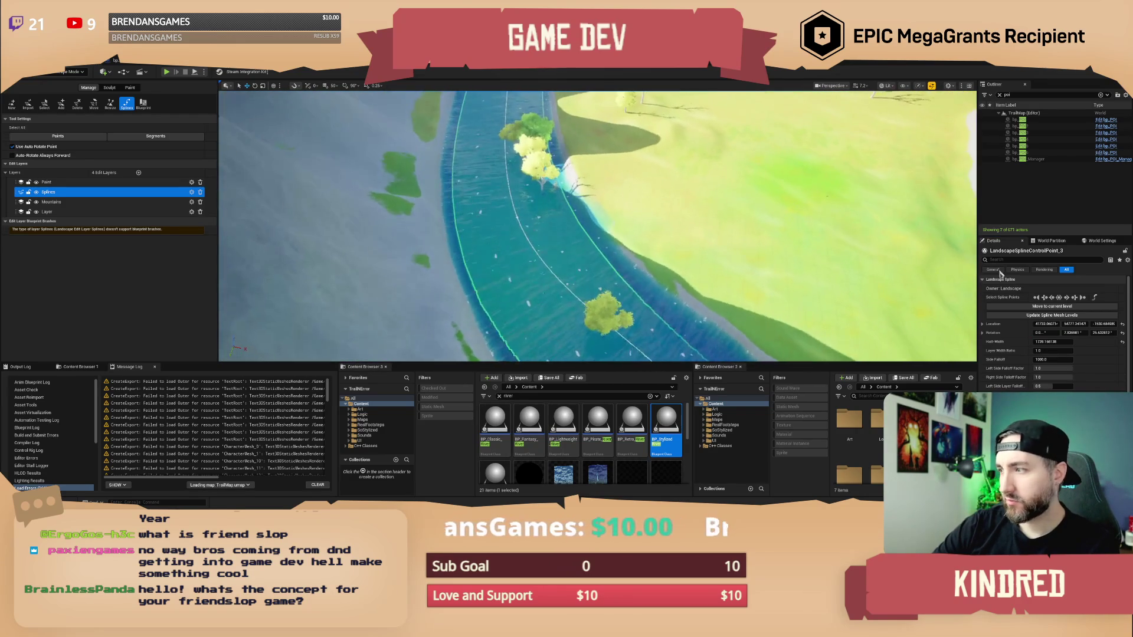
click(1067, 300)
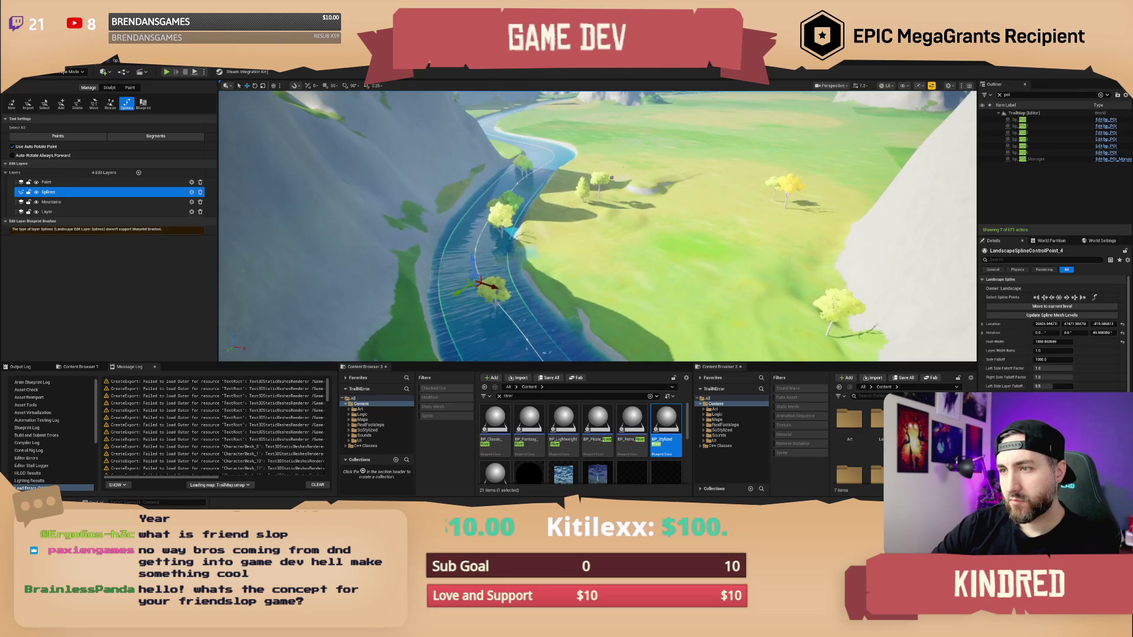
scroll(598, 226, up, 3)
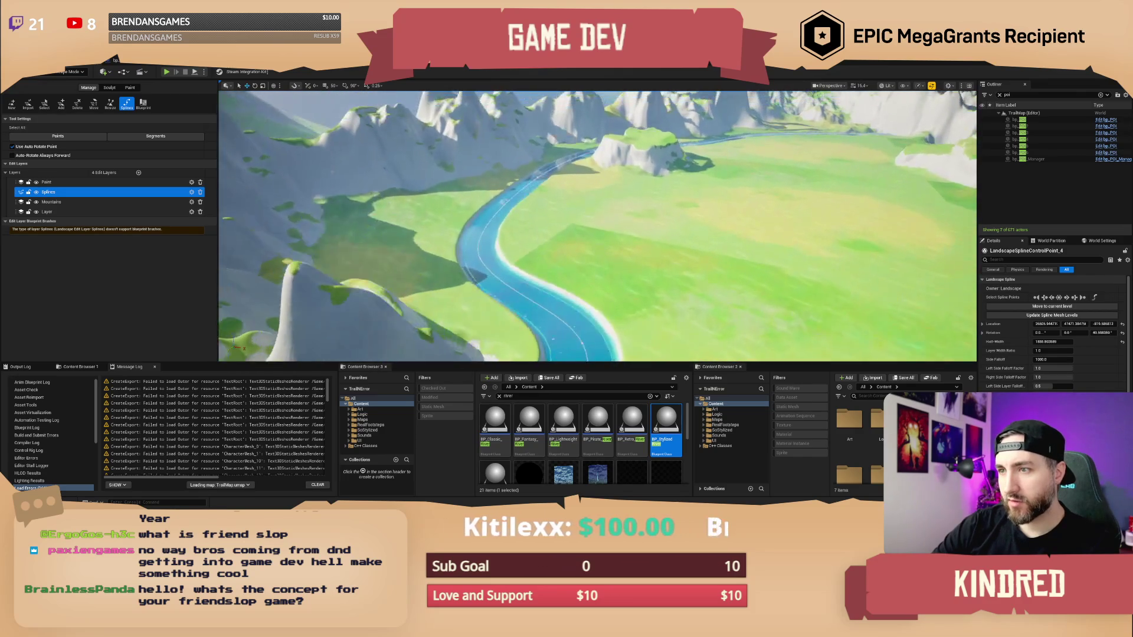
scroll(597, 226, up, 1)
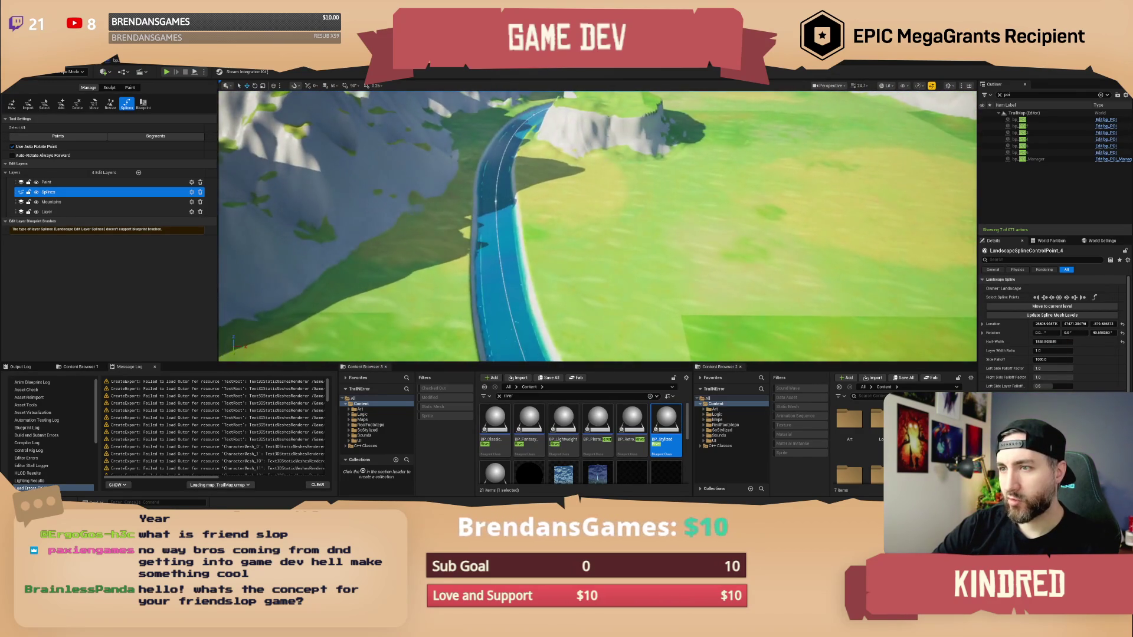
scroll(597, 226, down, 1)
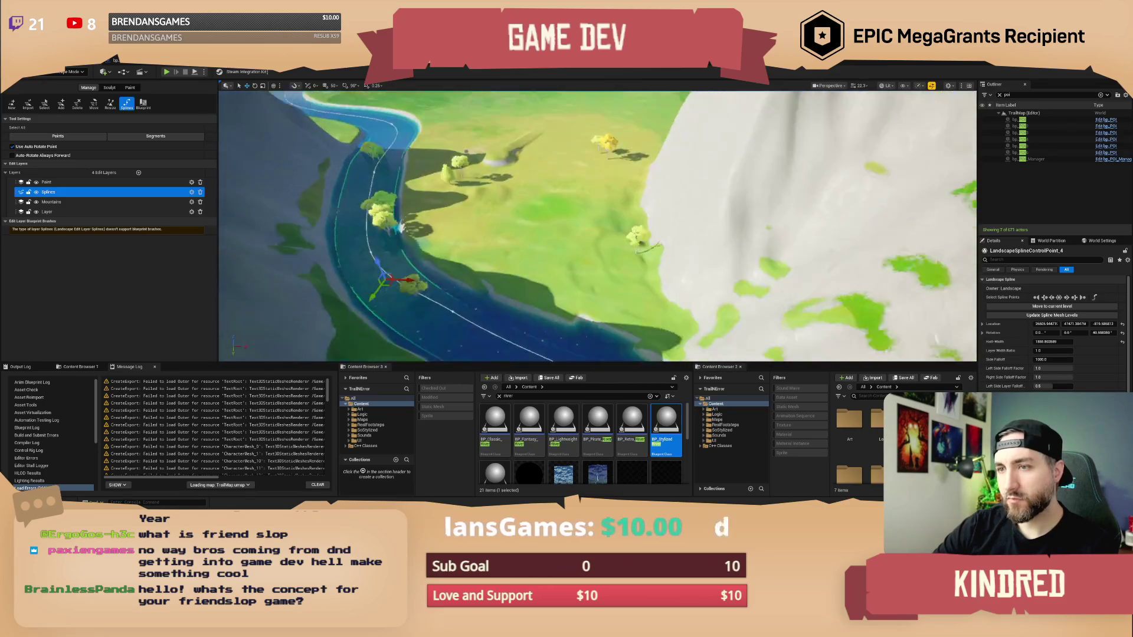
scroll(597, 227, down, 2)
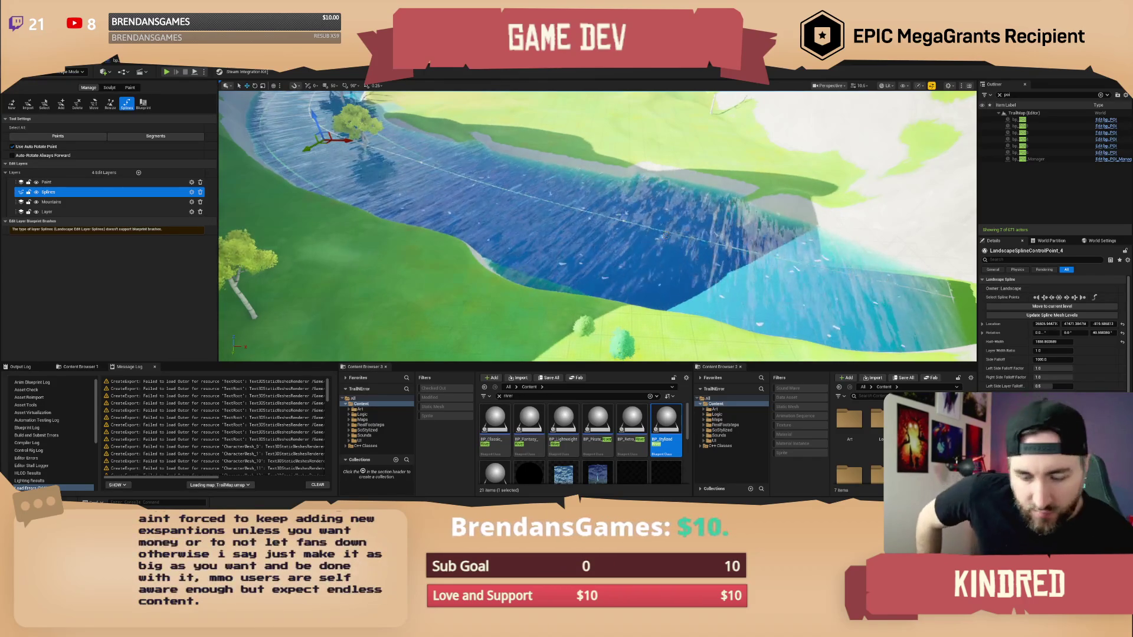
scroll(597, 227, up, 2)
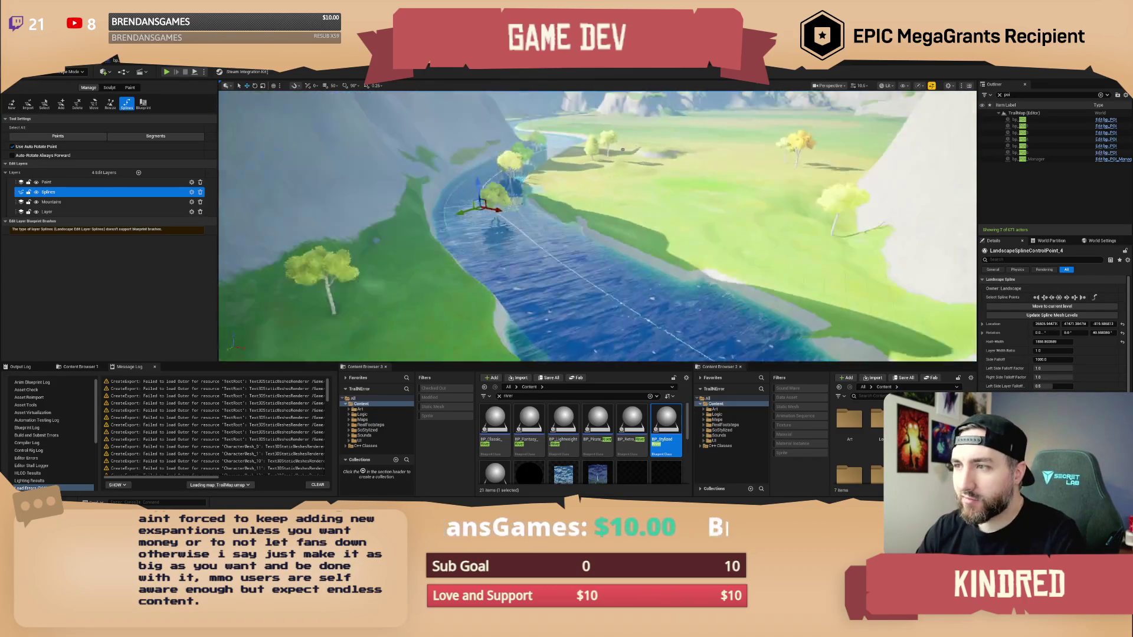
scroll(598, 226, up, 2)
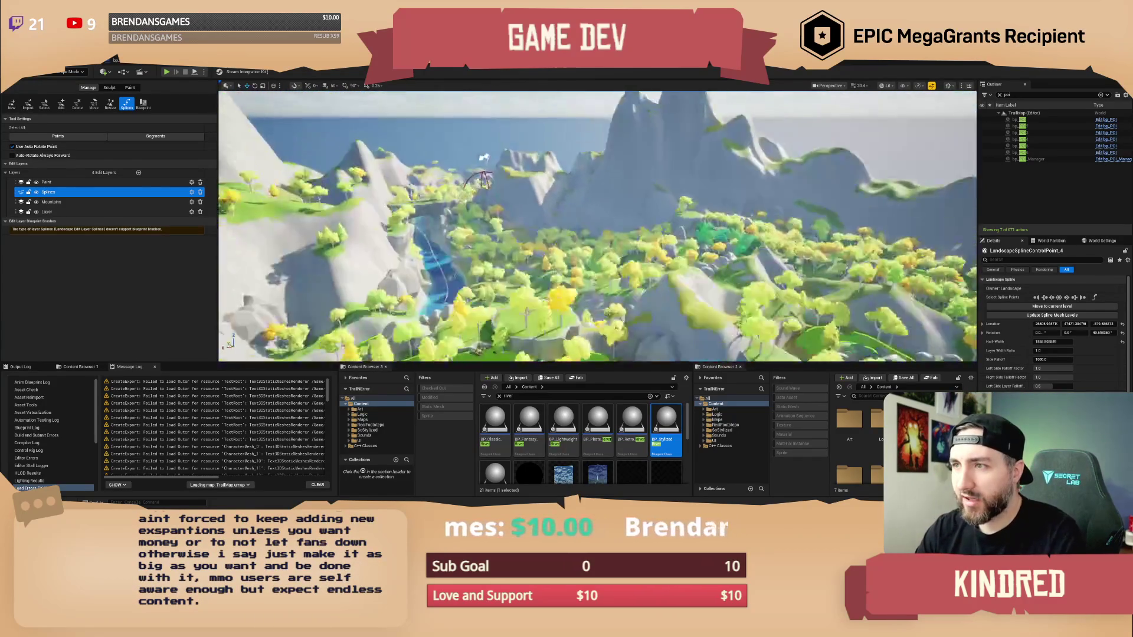
scroll(597, 227, down, 3)
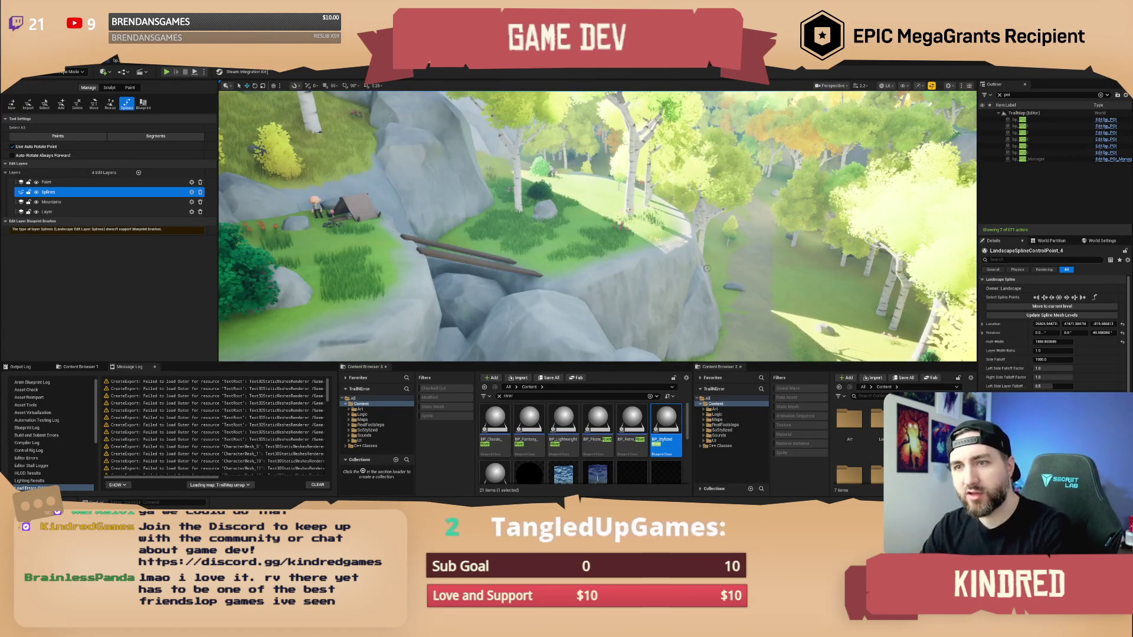
scroll(597, 227, down, 3)
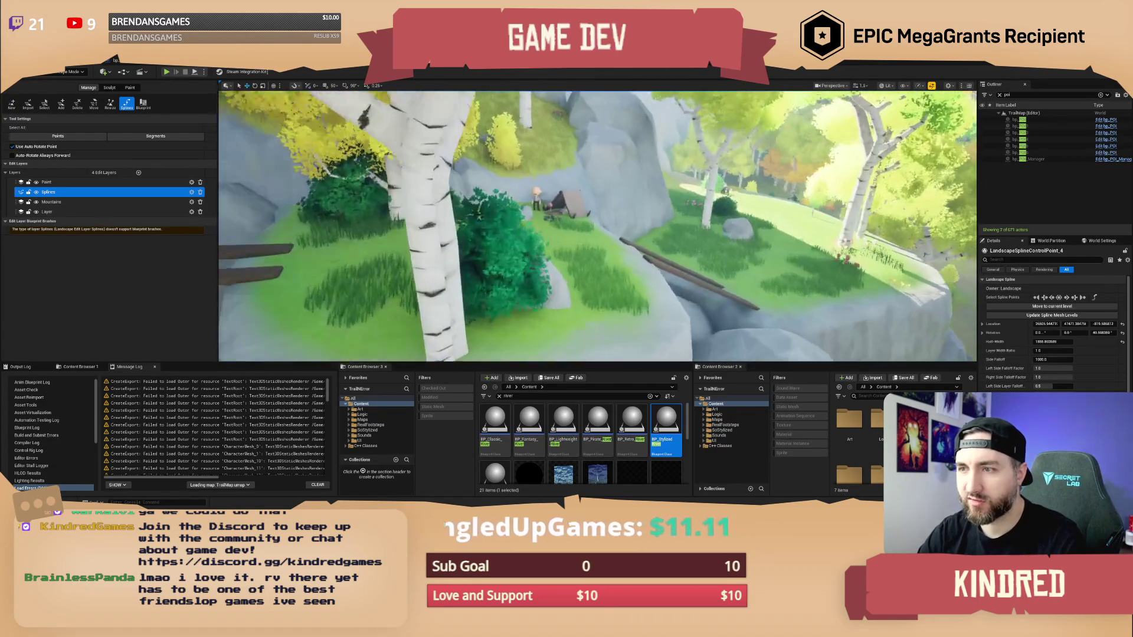
scroll(597, 227, up, 3)
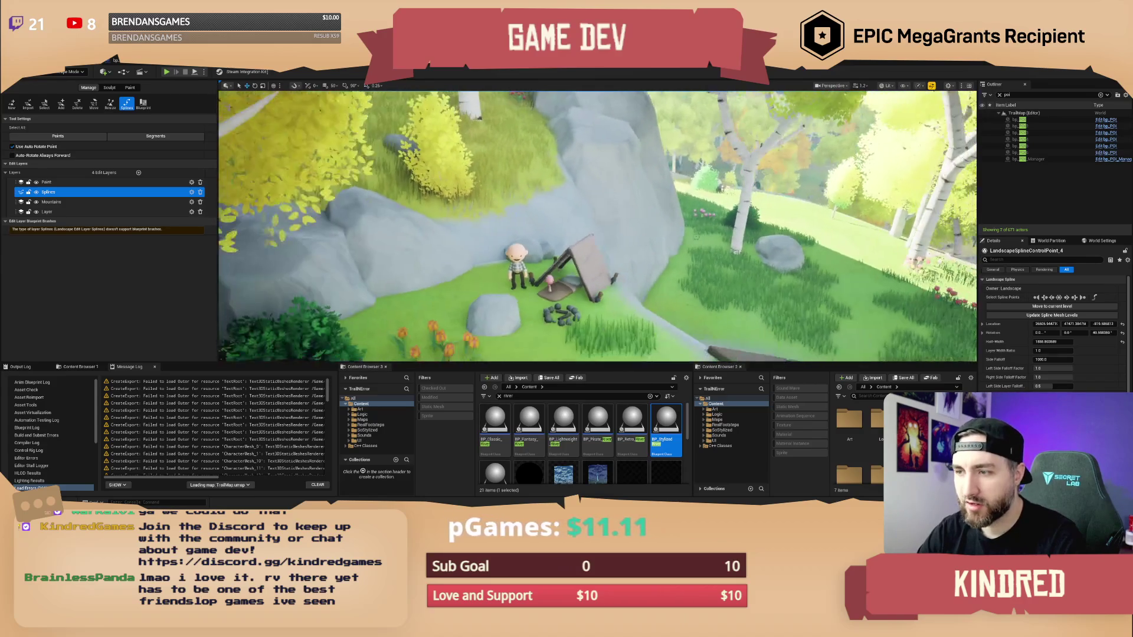
key(Escape)
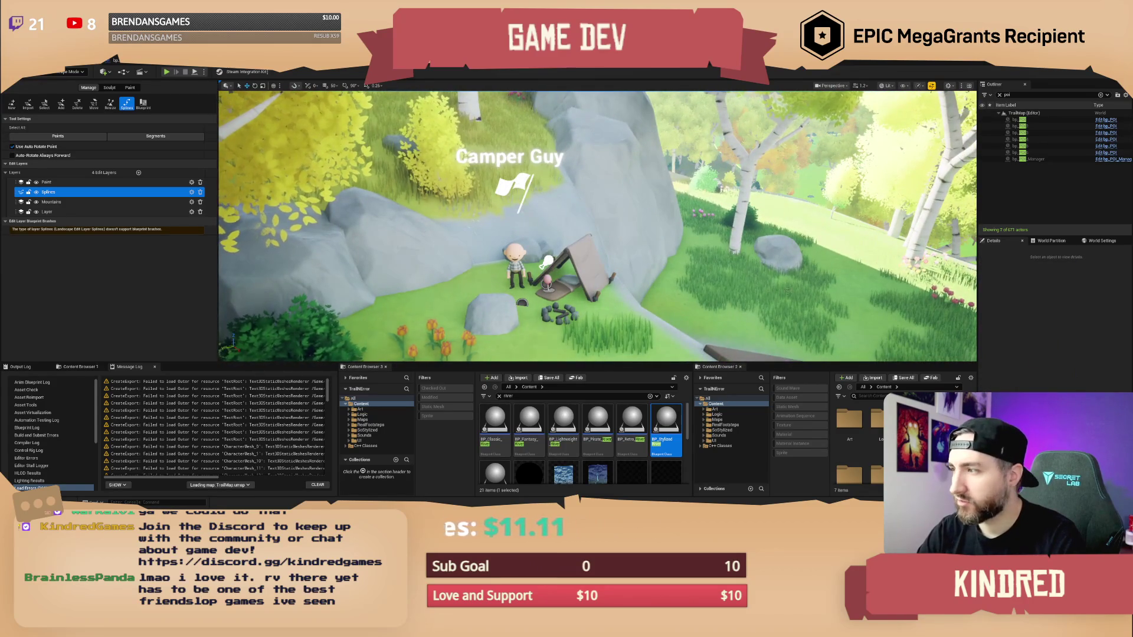
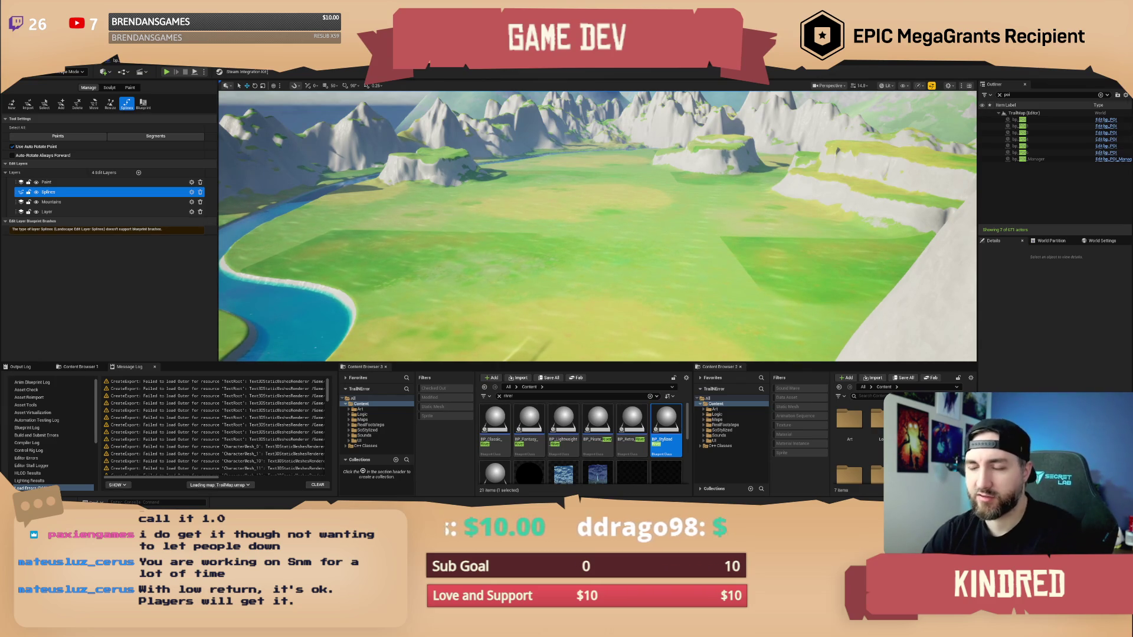
Fly the viewport in toward the river winding between the grassy mountains.
mouse_move(830, 171)
mouse_down()
mouse_move(797, 100)
mouse_move(750, 102)
mouse_move(738, 147)
mouse_move(709, 124)
mouse_move(614, 112)
mouse_up()
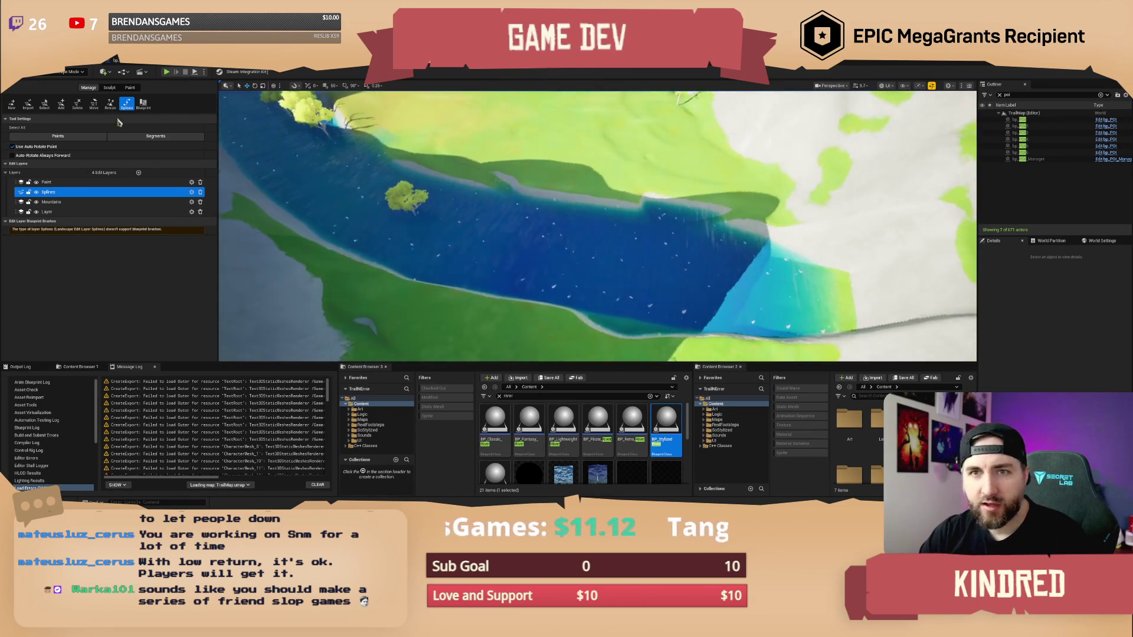
click(112, 88)
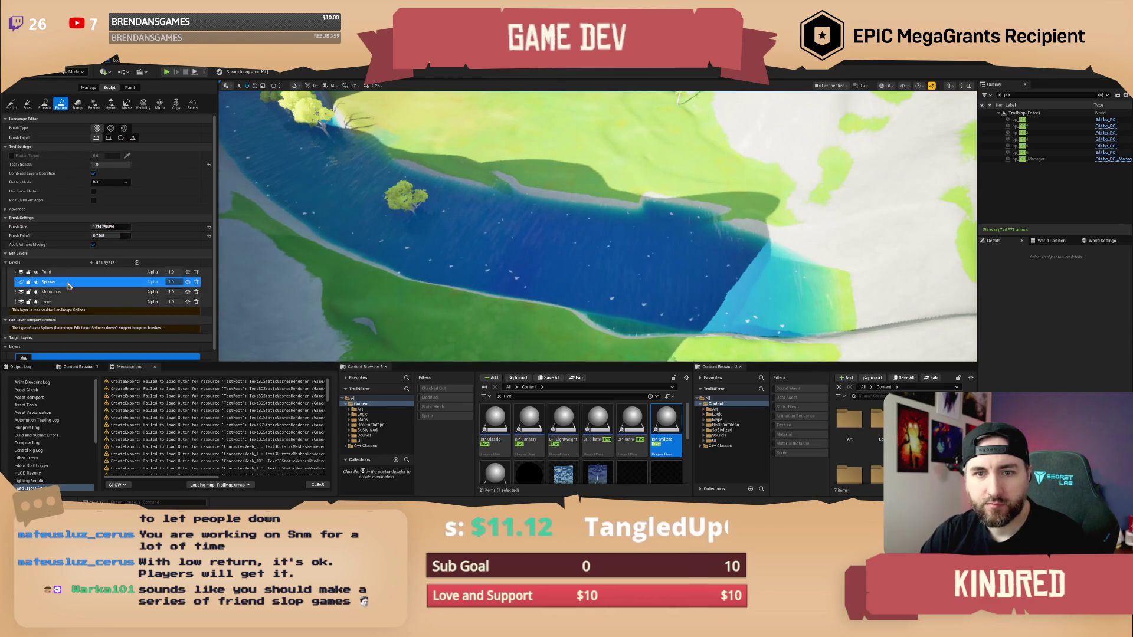
With the Mountains edit layer active, undo the accidental Flatten stroke over the river.
click(52, 291)
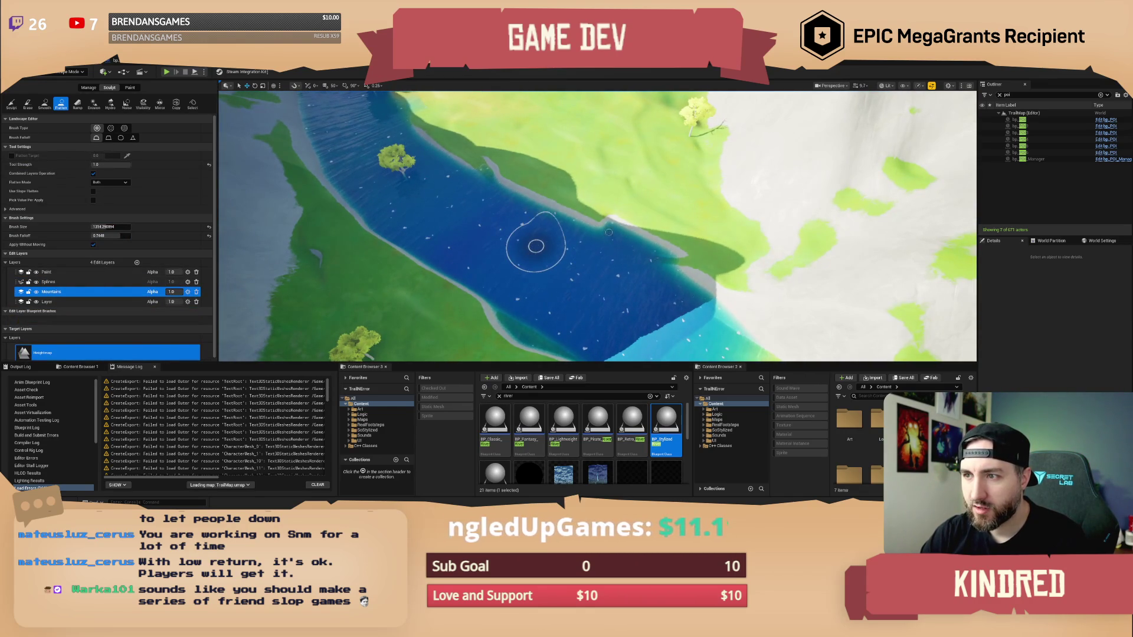
drag(557, 236, 511, 236)
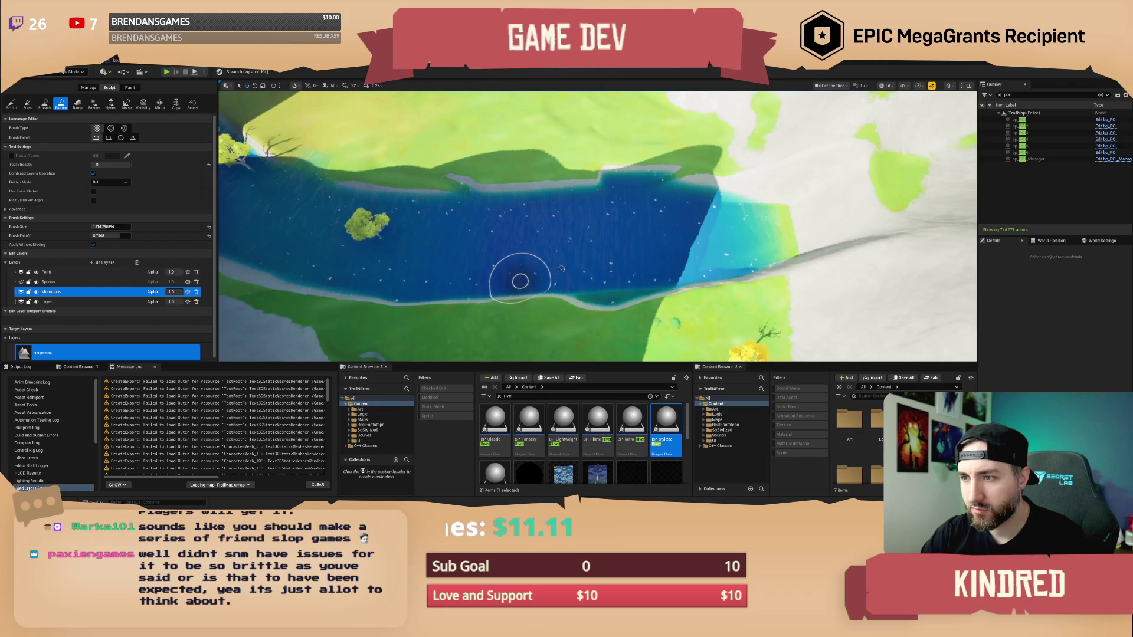
mouse_move(527, 278)
mouse_down()
mouse_move(378, 254)
mouse_move(527, 140)
mouse_up()
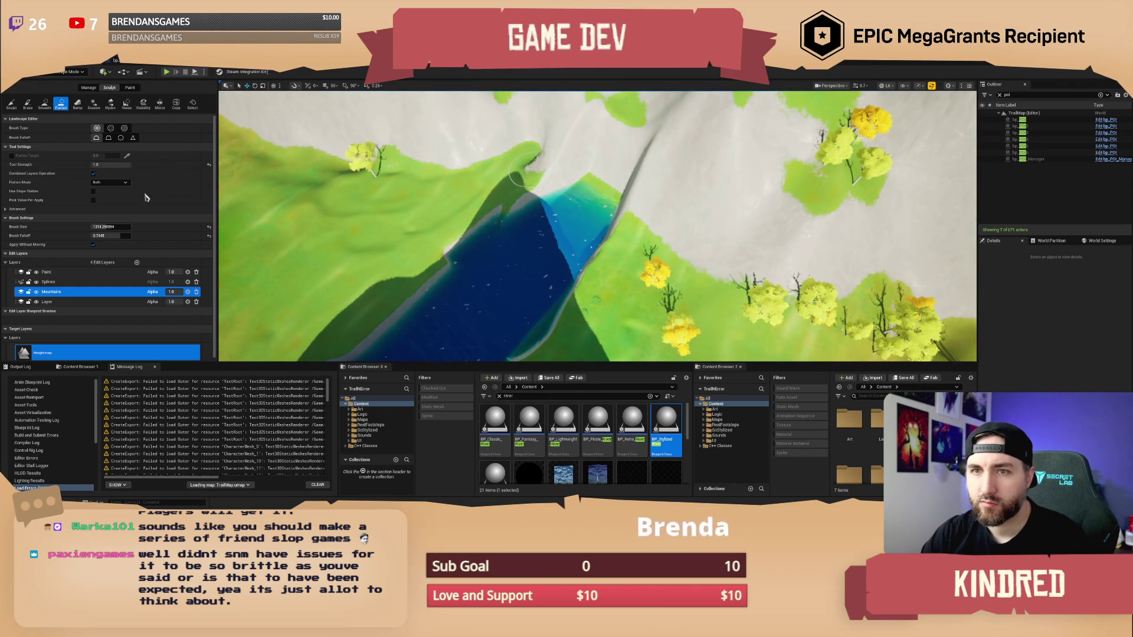
key(ctrl+z)
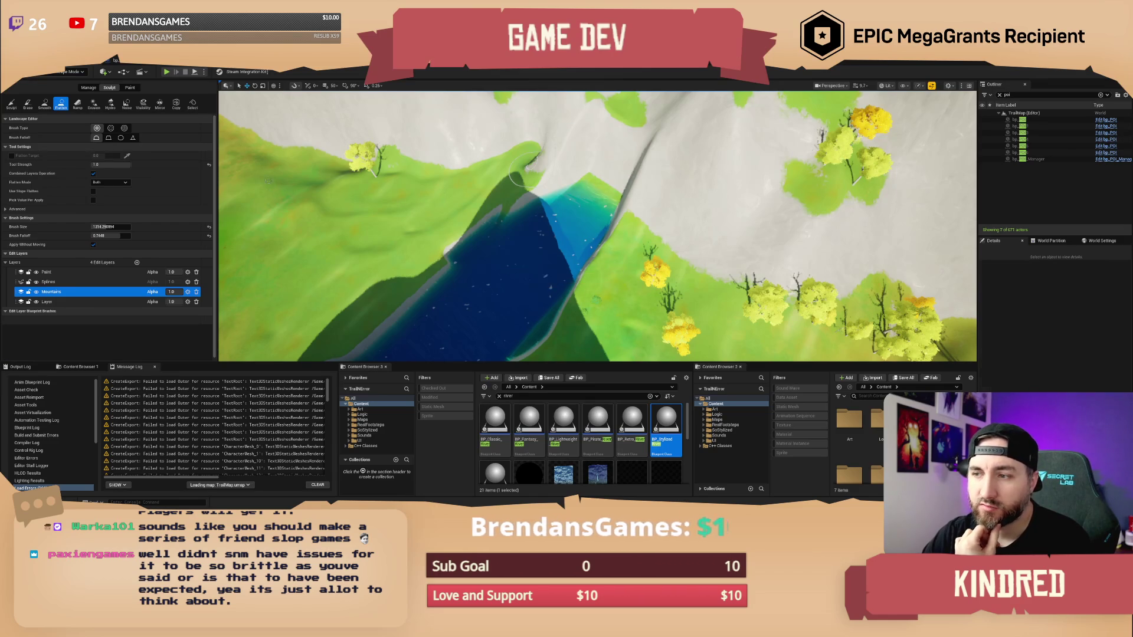
click(89, 88)
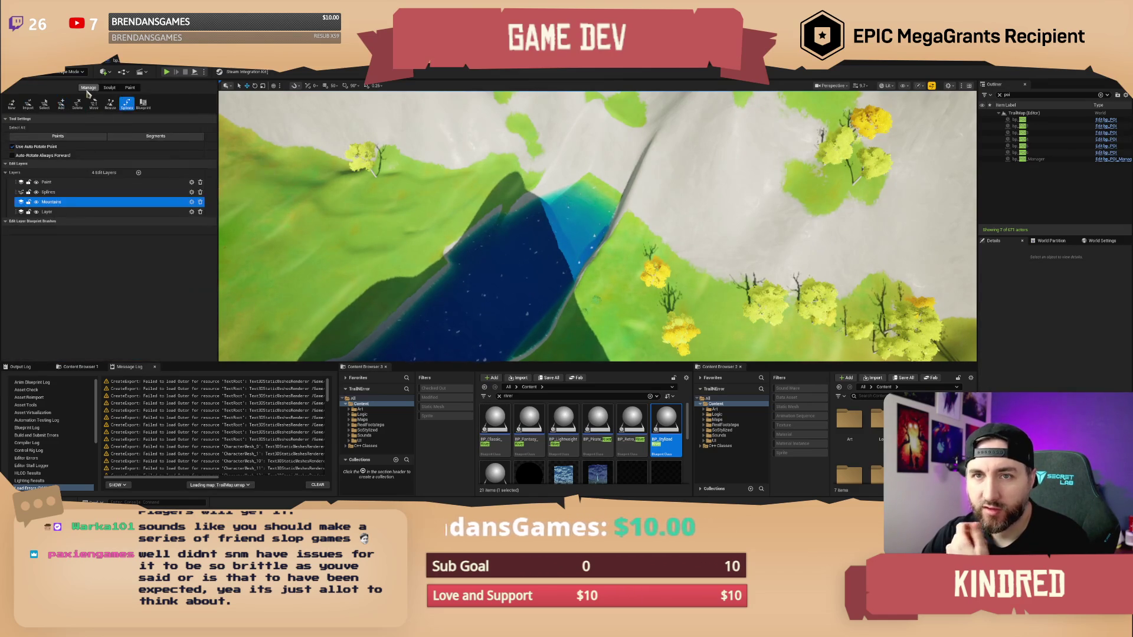
Activate the Splines layer and fly low along the river to its end control point.
click(59, 193)
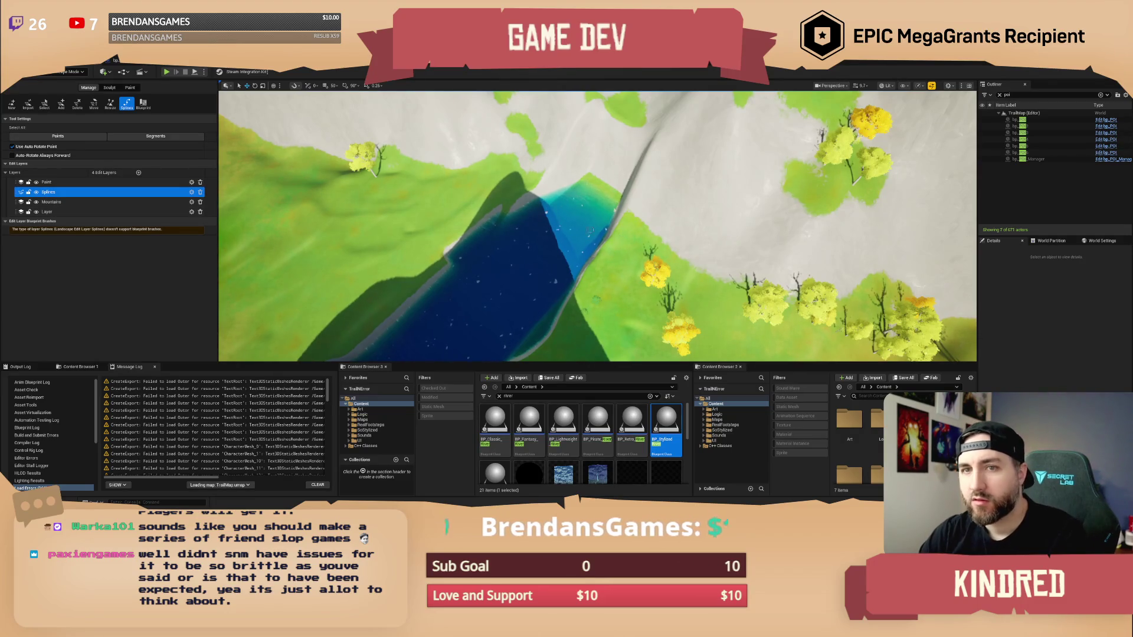
mouse_move(618, 234)
mouse_down()
mouse_move(582, 218)
mouse_move(679, 222)
mouse_move(688, 236)
mouse_move(597, 287)
mouse_move(607, 276)
mouse_move(552, 233)
mouse_move(560, 239)
mouse_up()
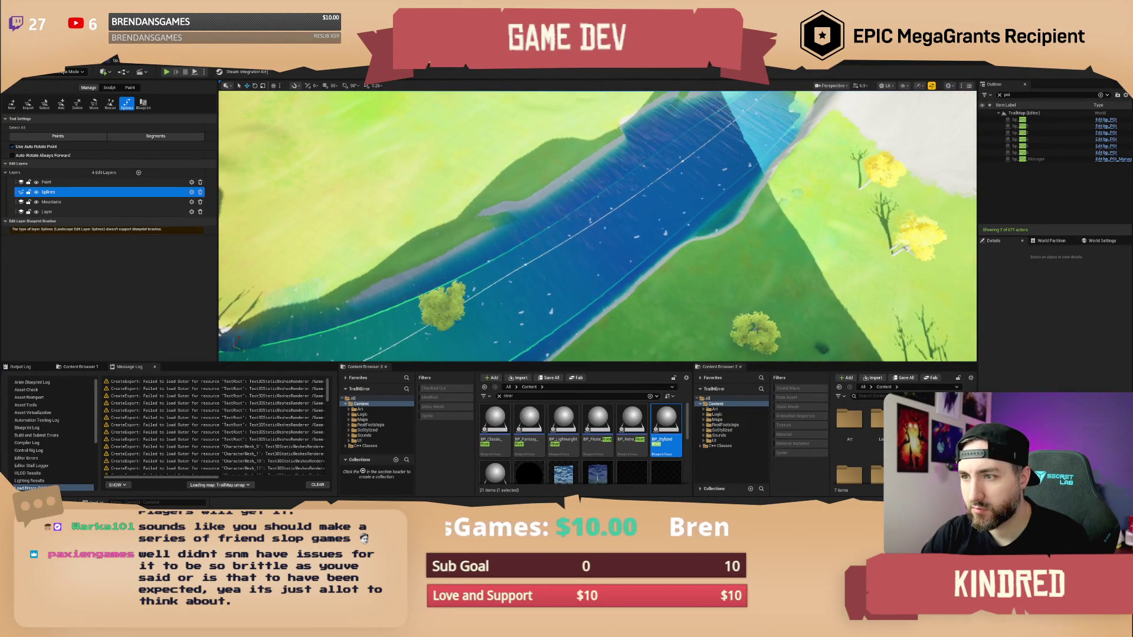
mouse_move(561, 239)
mouse_down()
mouse_move(551, 248)
mouse_move(631, 225)
mouse_move(620, 236)
mouse_up()
click(631, 225)
Frame the end control point, rotate it about 10 degrees, and slide it further along the river.
key(f)
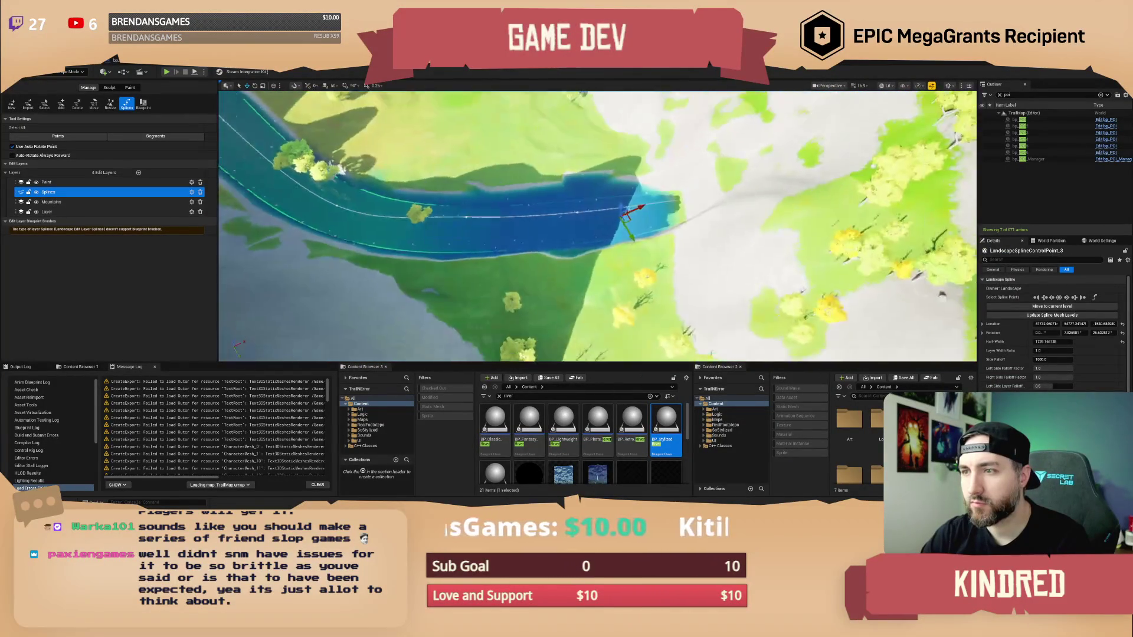
drag(590, 258, 595, 264)
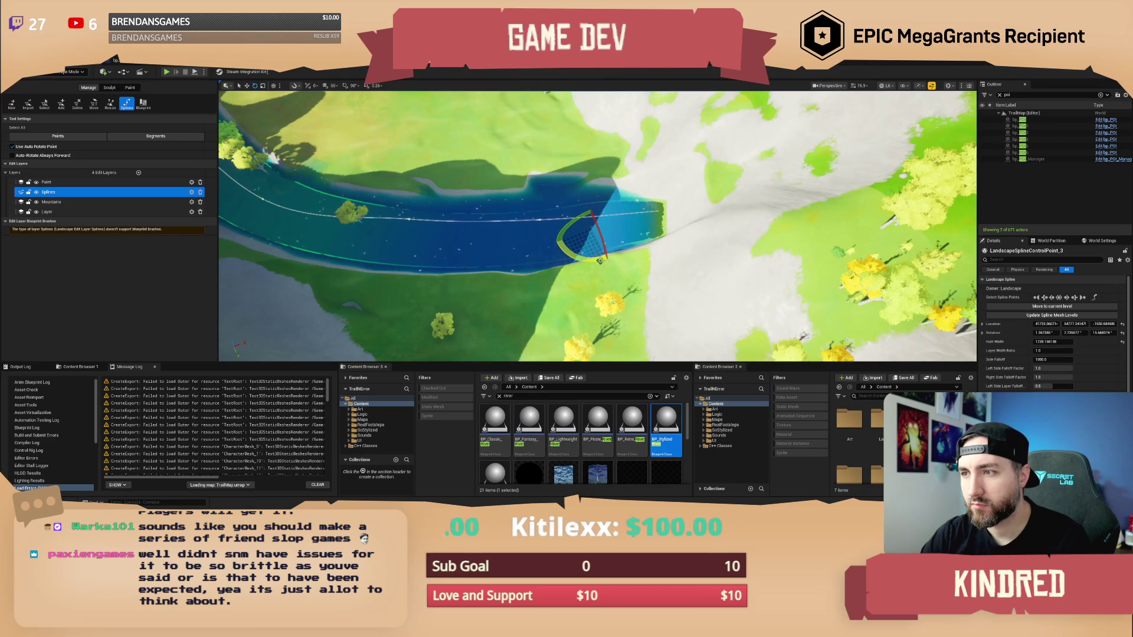
drag(1054, 341, 1045, 342)
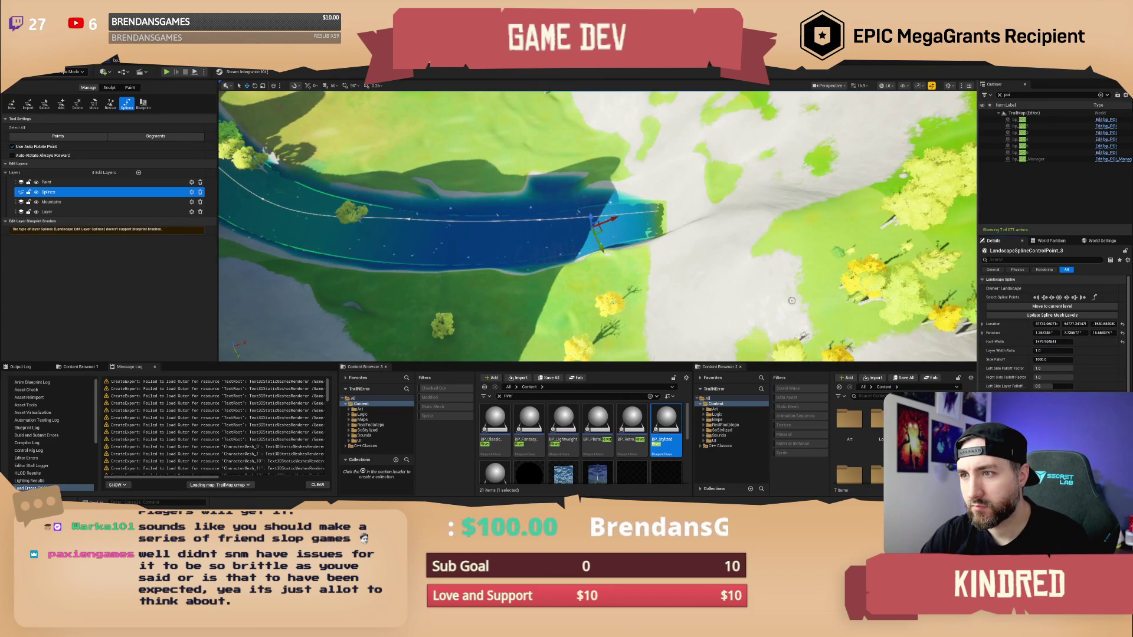
drag(595, 228, 637, 228)
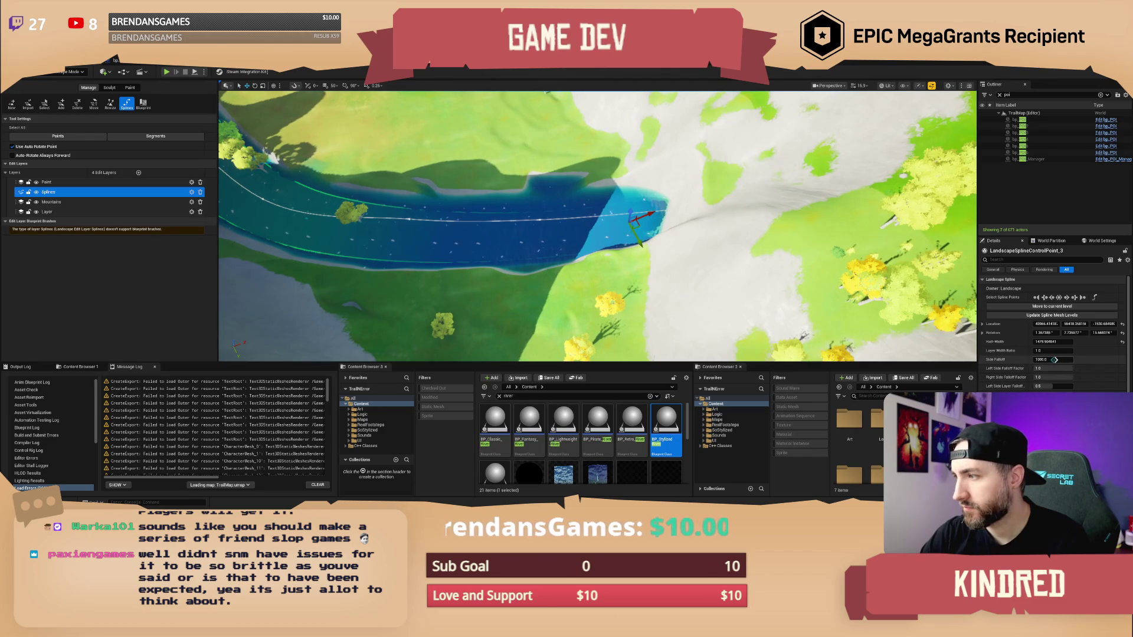
Raise the point's side falloff to about 2198 and narrow its half-width to about 593.
drag(1053, 359, 1077, 360)
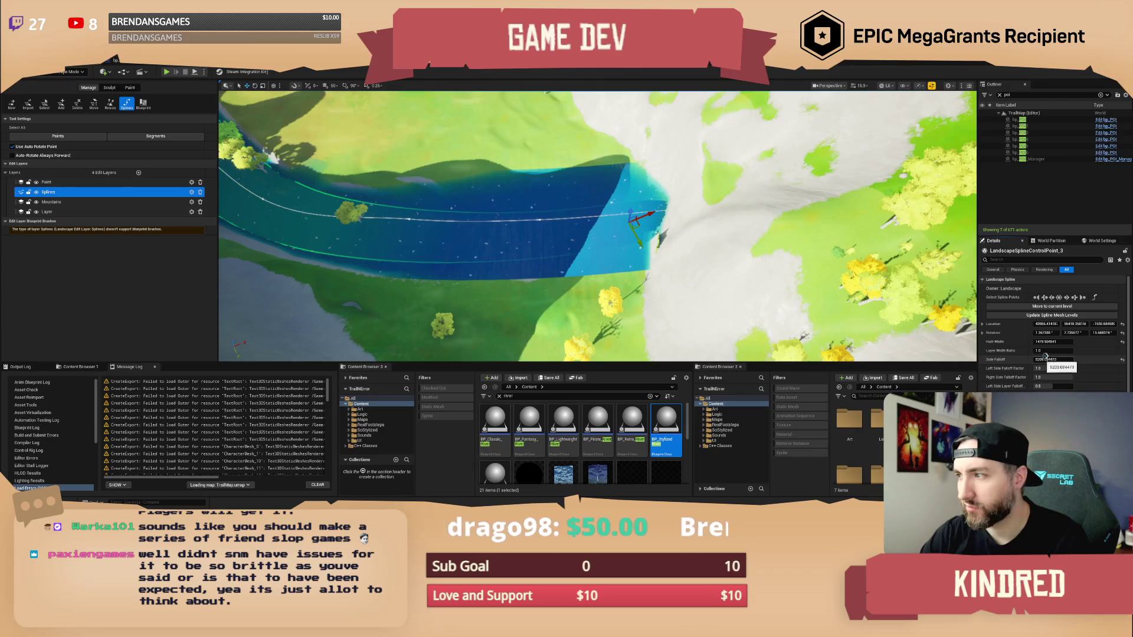
drag(1050, 341, 1024, 341)
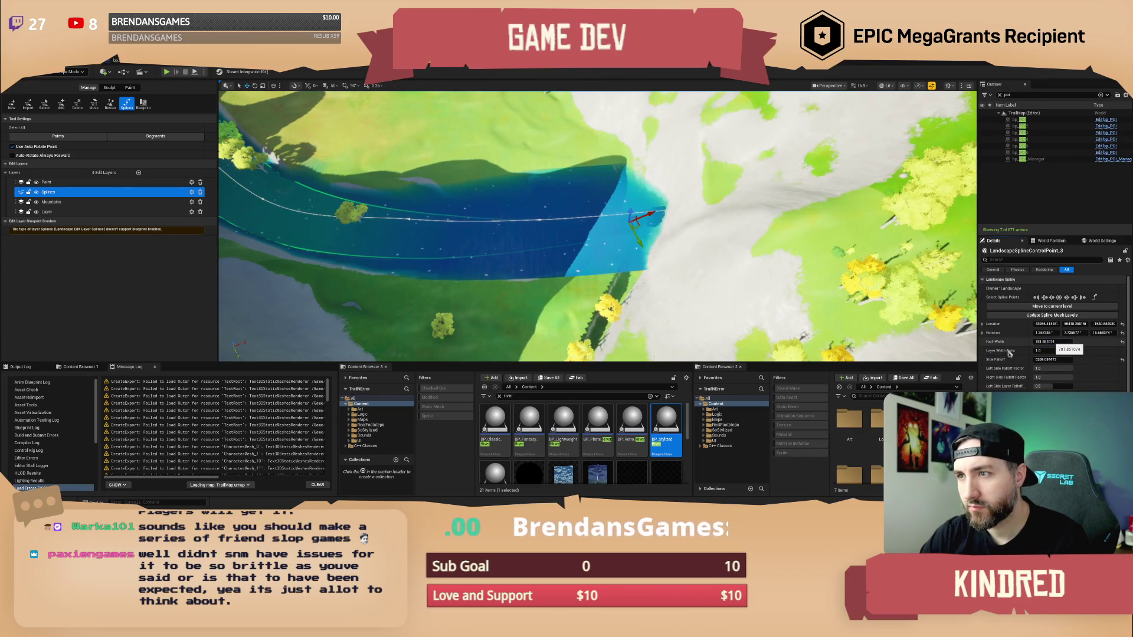
drag(1039, 342, 1027, 342)
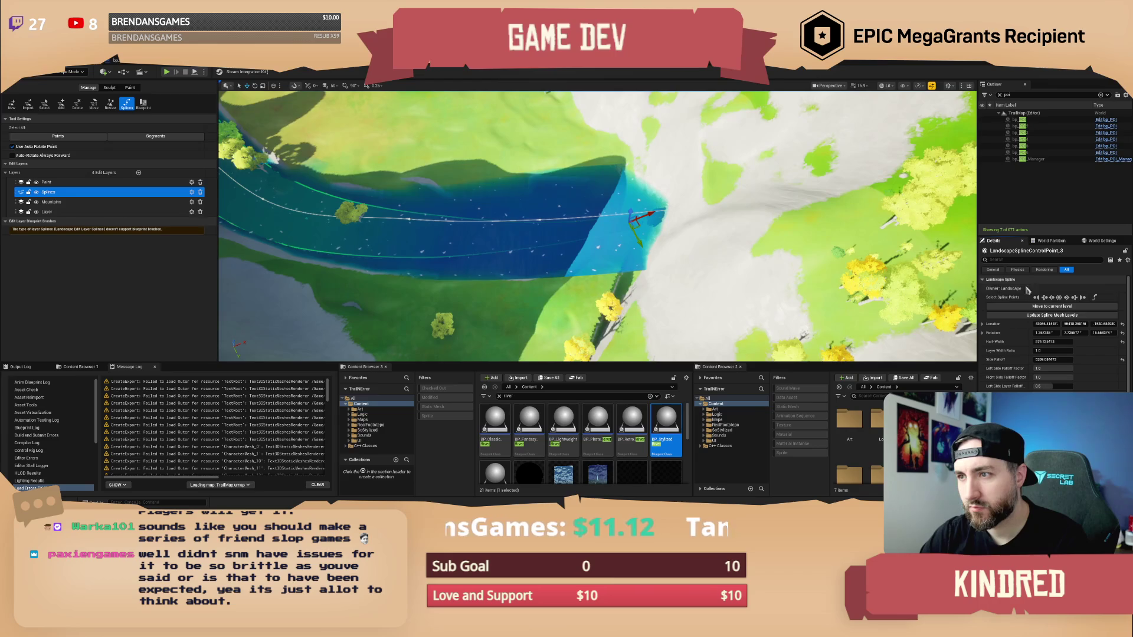
click(1066, 297)
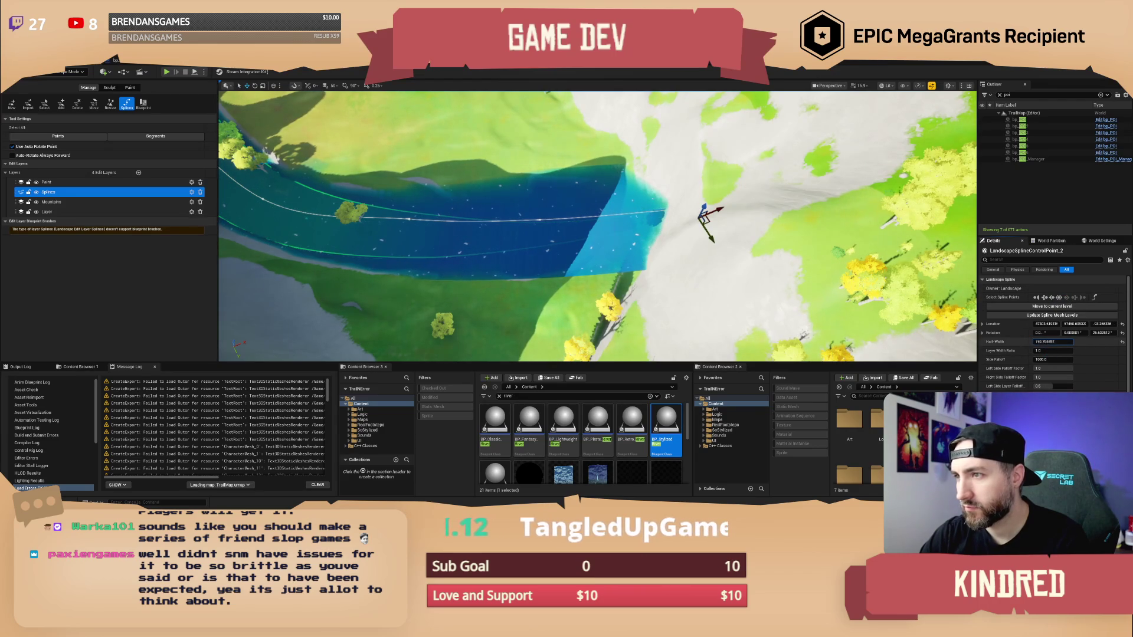
Narrow the river's half-width at the neighbouring spline control points, checking the bend.
drag(1039, 342, 1046, 342)
click(1057, 298)
click(1057, 297)
drag(1048, 342, 1034, 341)
drag(596, 224, 490, 234)
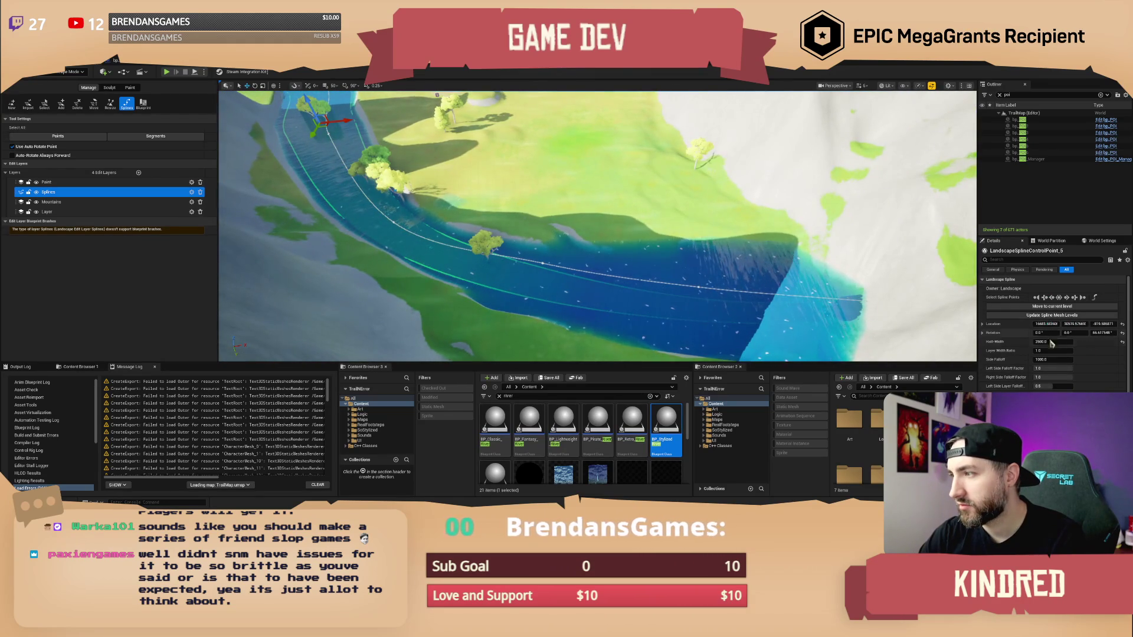
drag(1050, 341, 1009, 341)
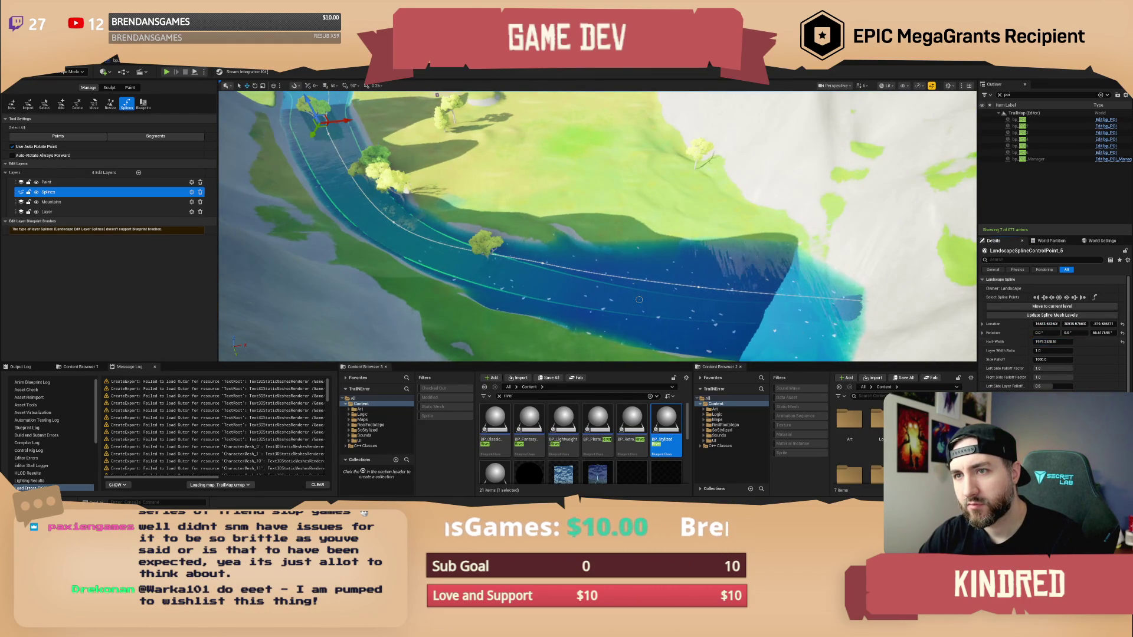
Soften control point 4's side falloff to about 5779 for wide, gentle banks.
click(1069, 298)
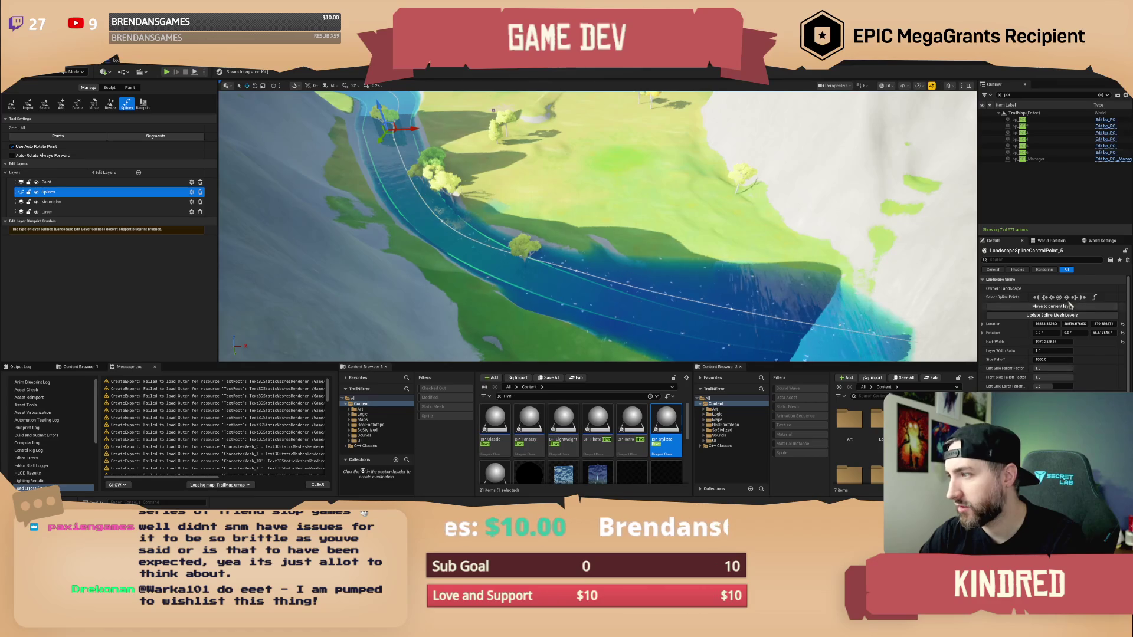
click(1052, 298)
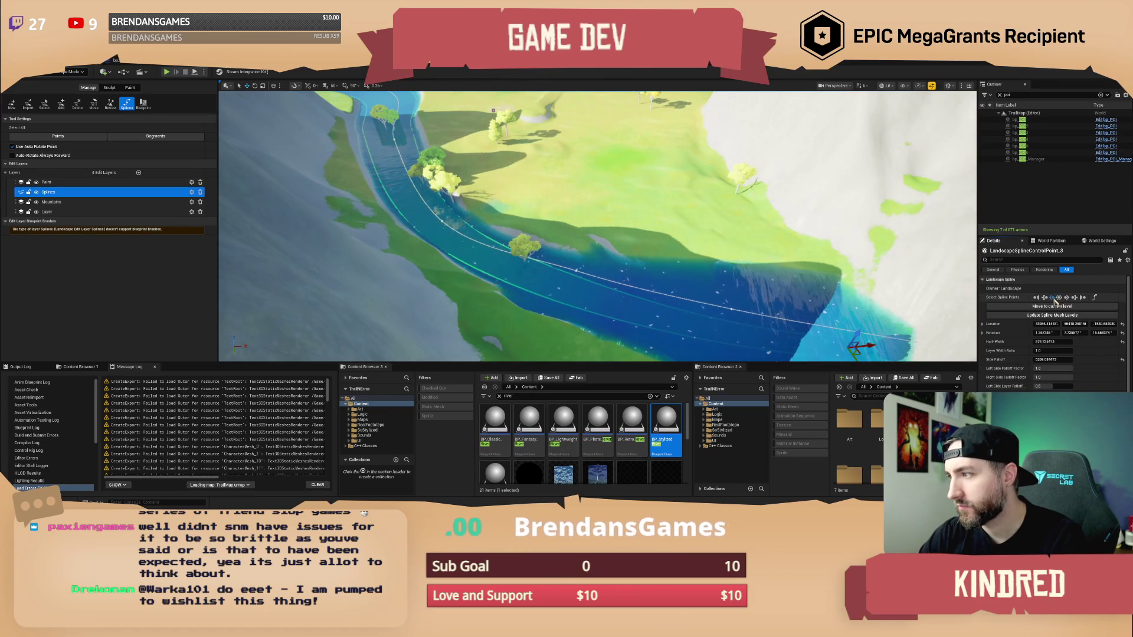
click(1059, 298)
click(1049, 359)
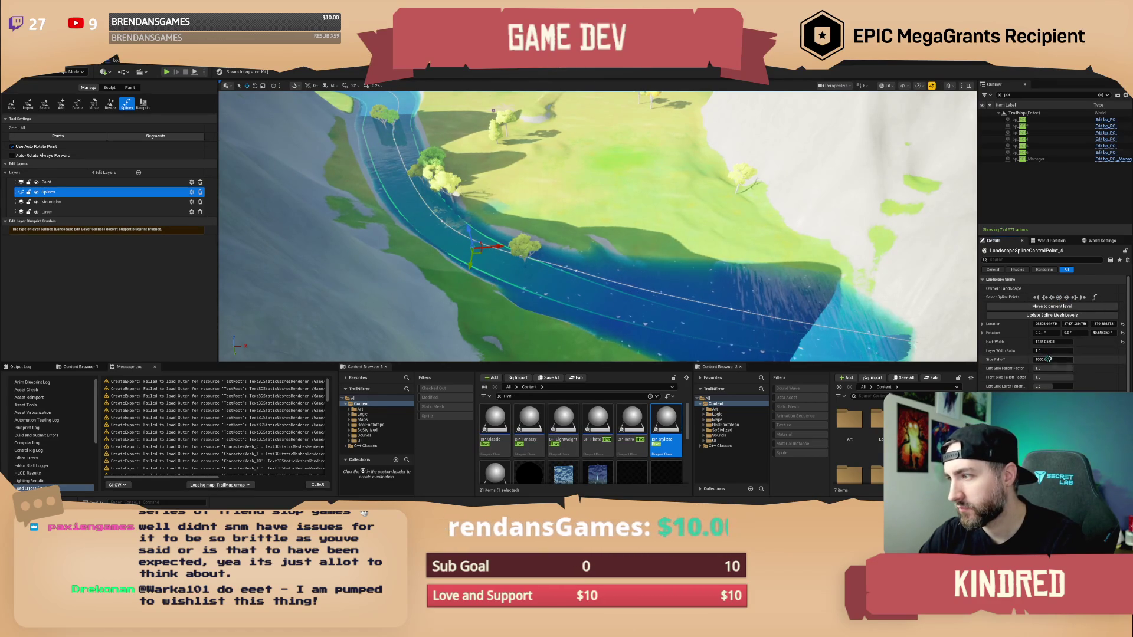
mouse_move(1050, 359)
mouse_down()
mouse_move(1086, 359)
mouse_move(1049, 359)
mouse_up()
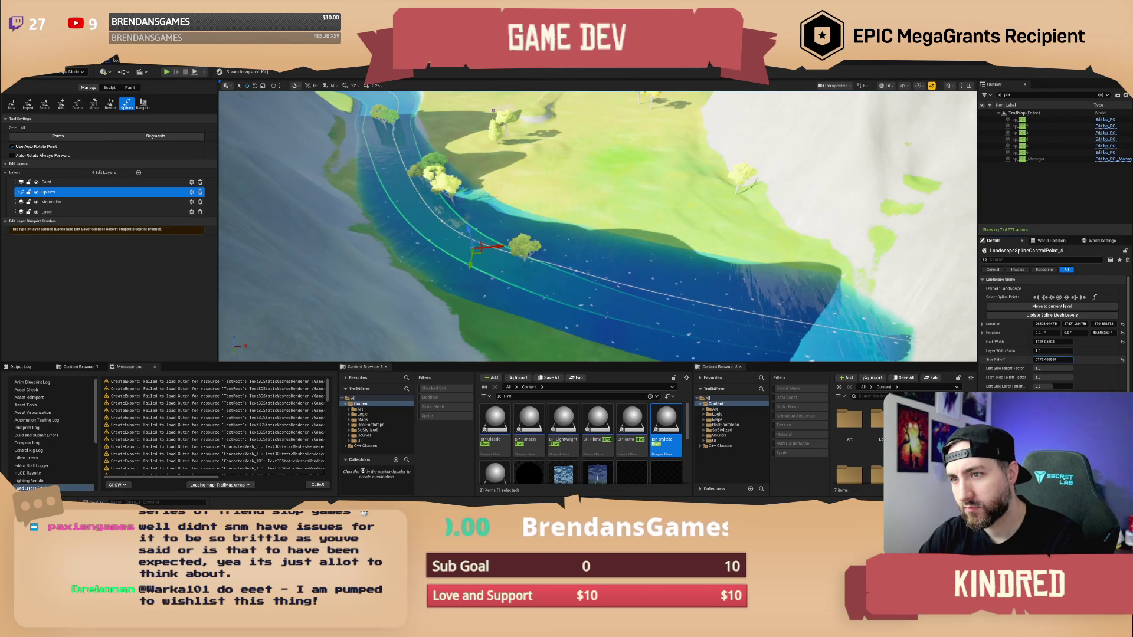
mouse_move(1060, 359)
mouse_down()
mouse_move(771, 361)
mouse_move(761, 346)
mouse_up()
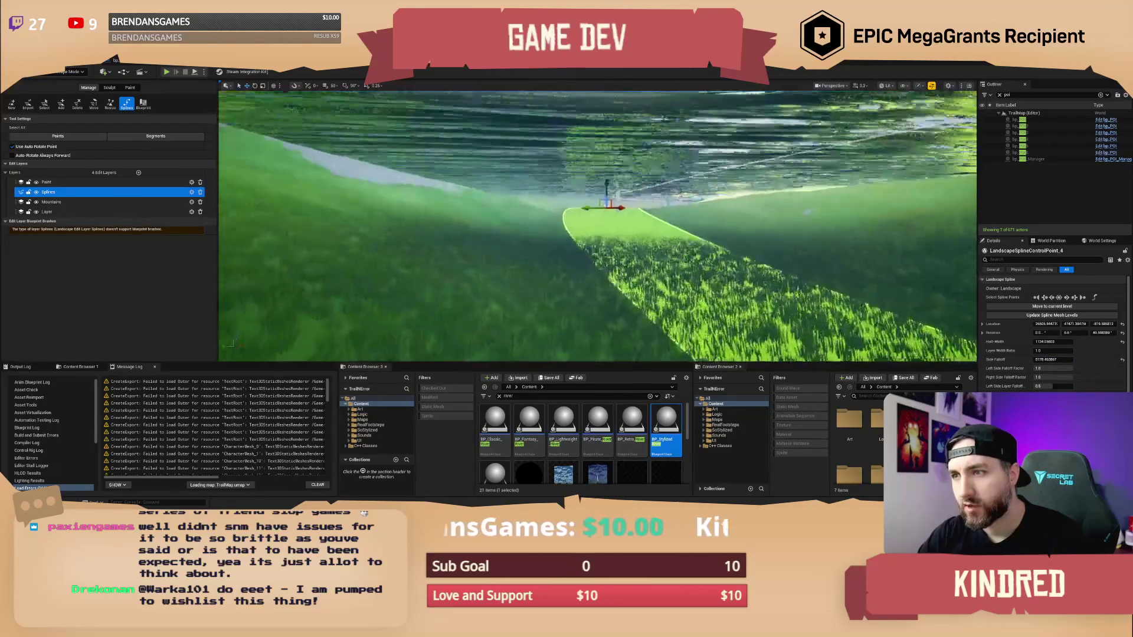
mouse_move(762, 345)
mouse_down()
mouse_move(753, 352)
mouse_move(764, 352)
mouse_up()
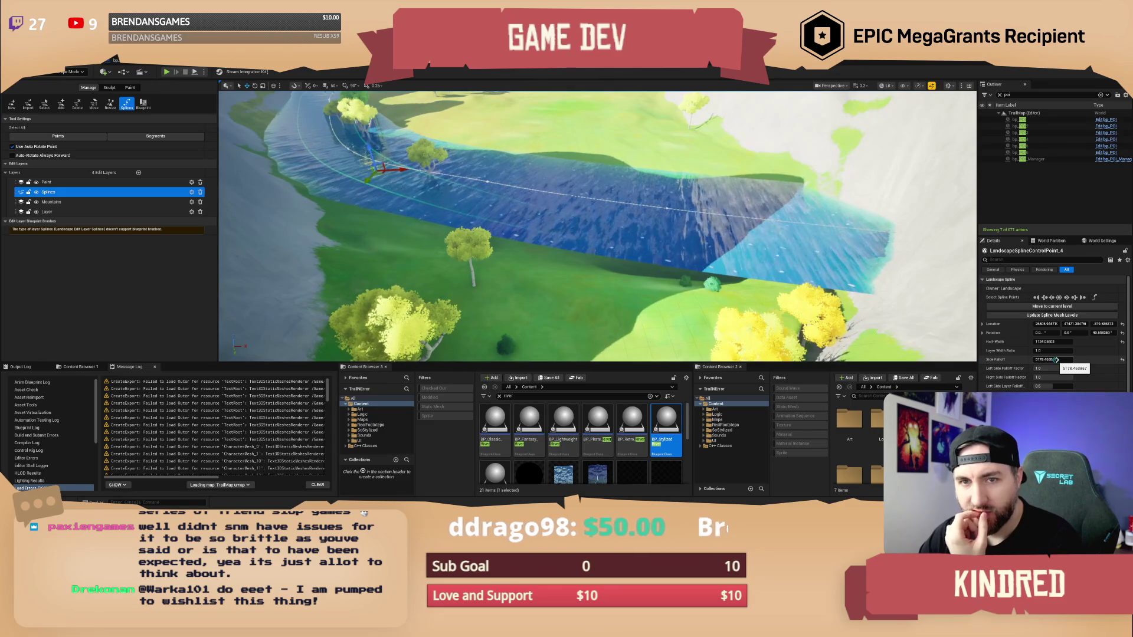
click(73, 204)
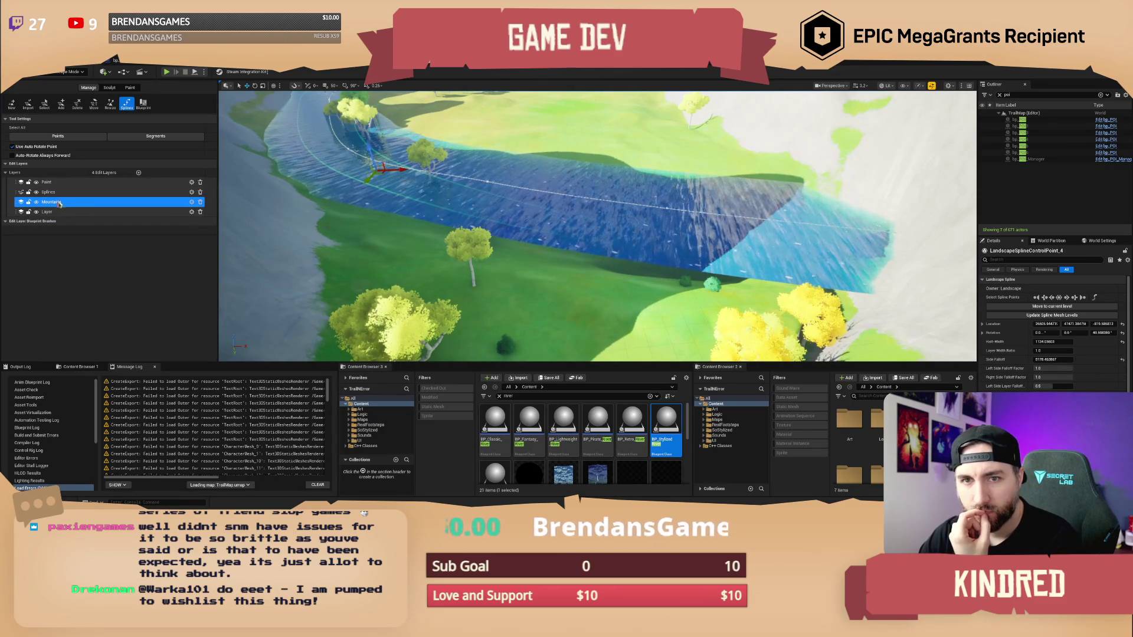
drag(61, 193, 62, 193)
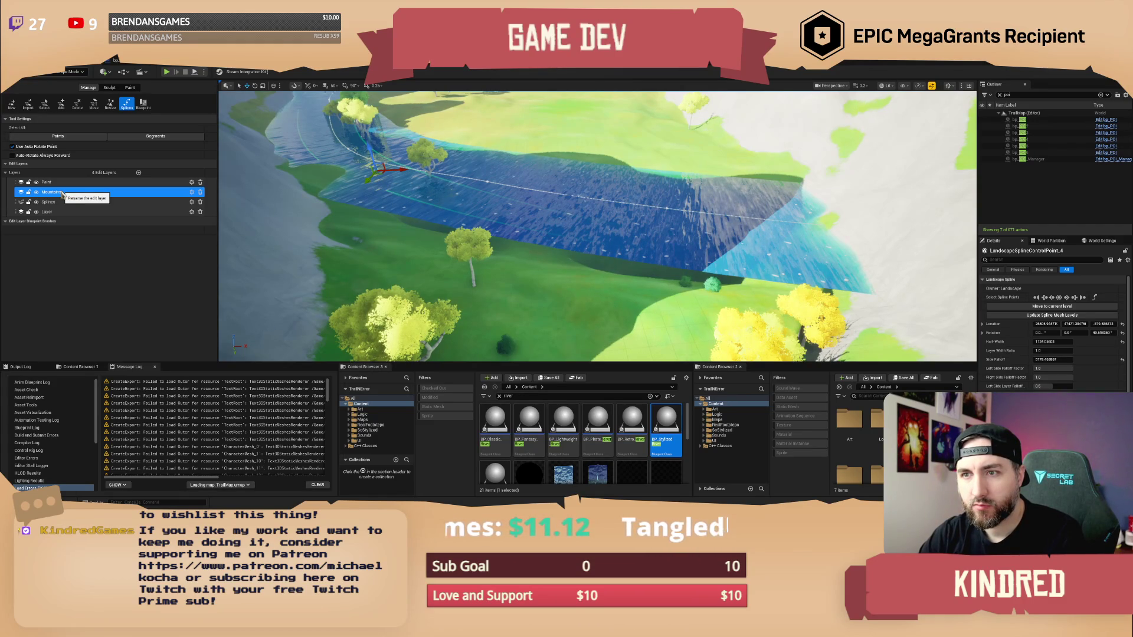
mouse_move(63, 195)
mouse_down()
mouse_move(68, 202)
mouse_move(54, 190)
mouse_move(57, 199)
mouse_up()
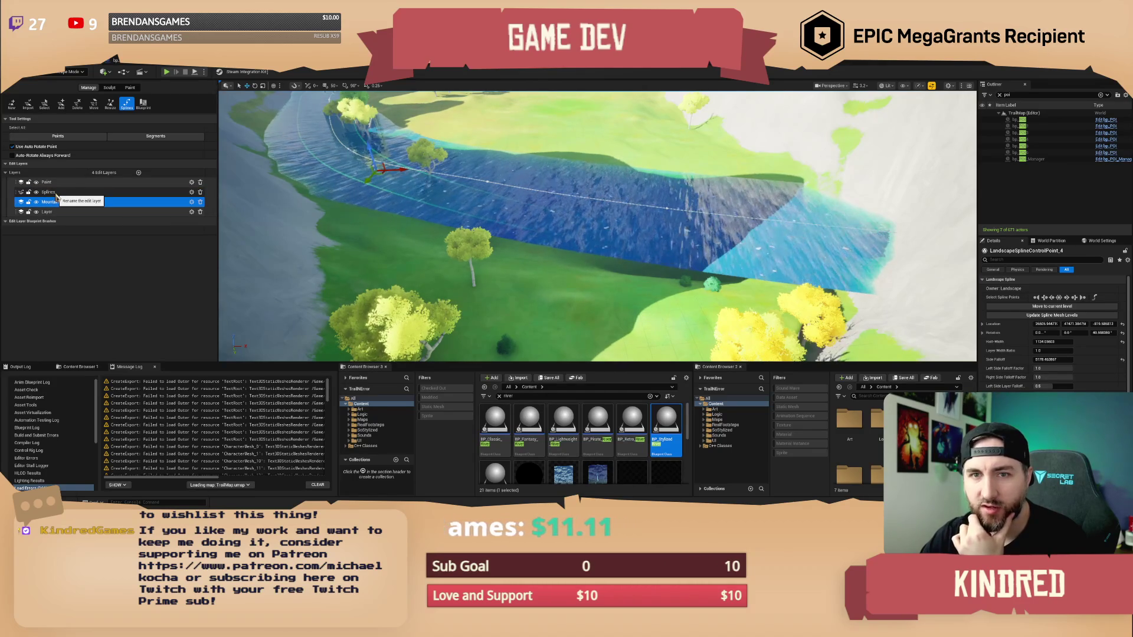
click(136, 191)
Add a plain Landscape Edit Layer, Layer1, to the top of the edit layer stack.
click(139, 172)
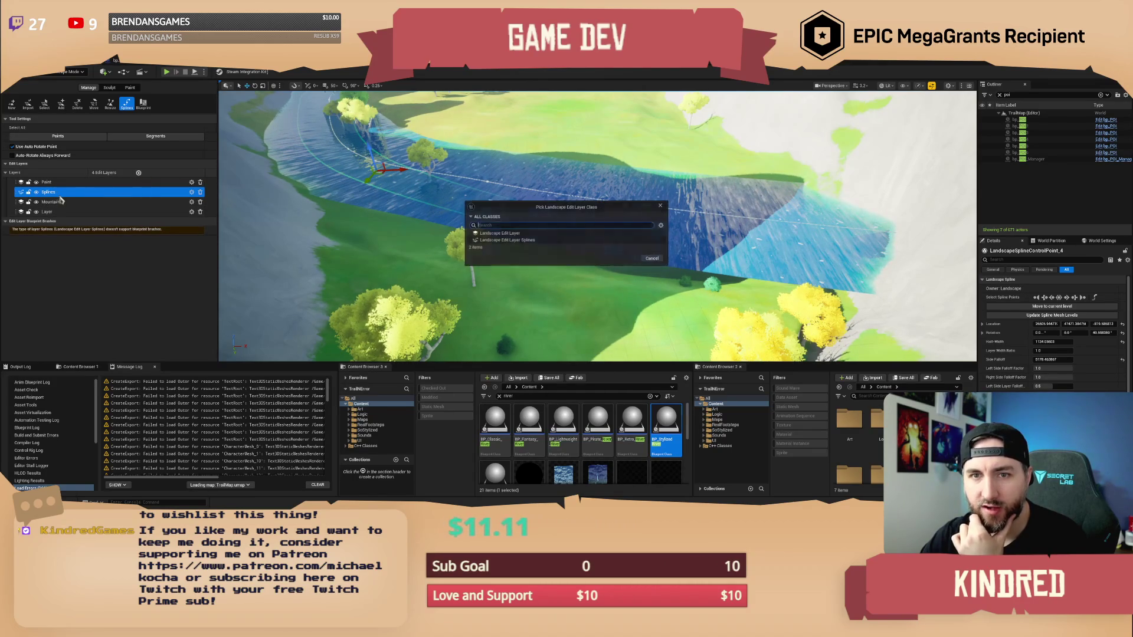
text(s)
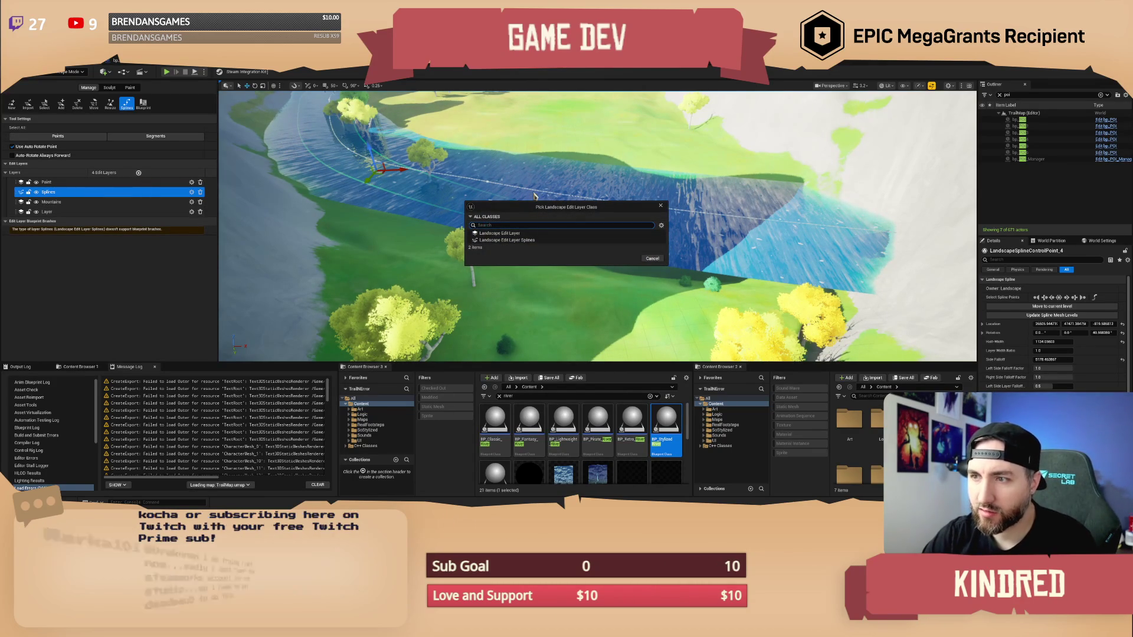
text(plineEdits)
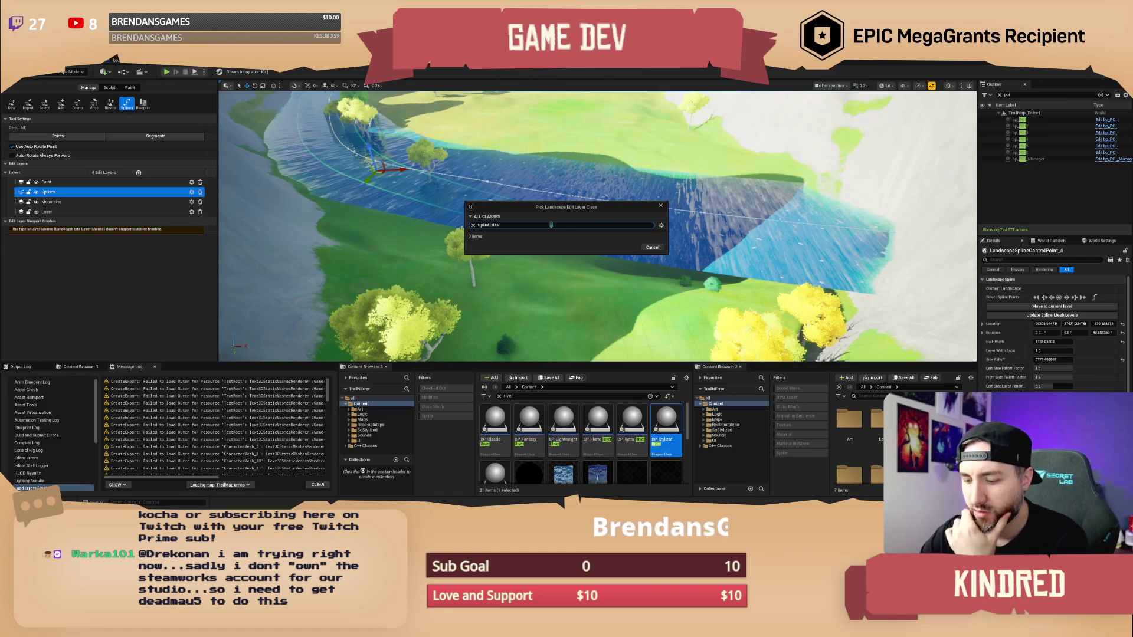
click(473, 225)
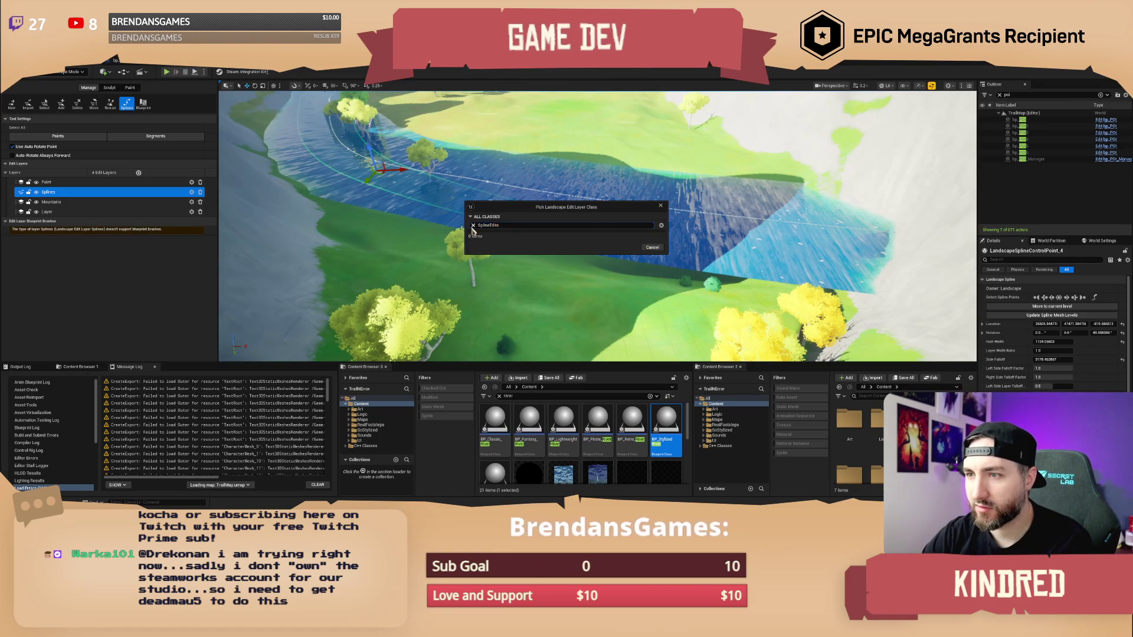
click(607, 234)
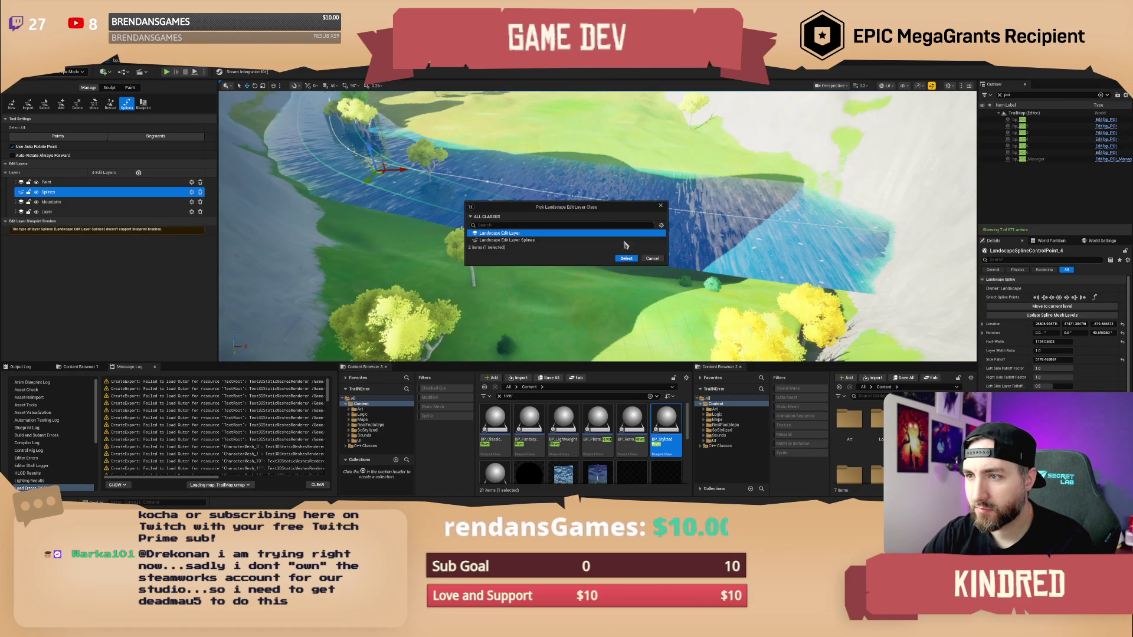
click(626, 259)
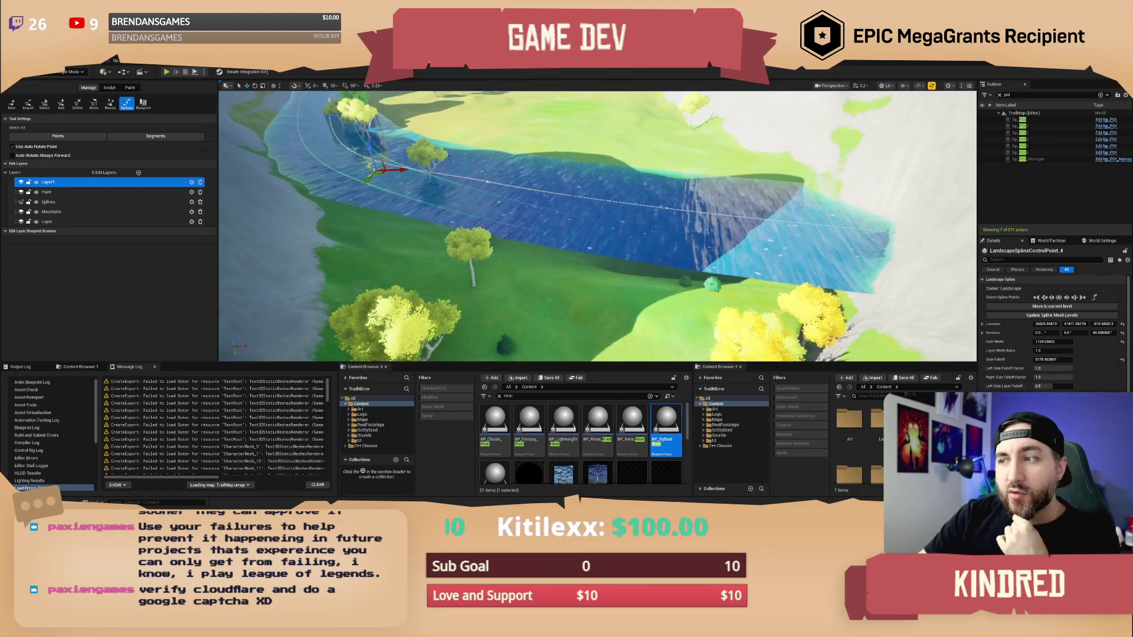
Swing the view up toward the mountains to review the widened river channel.
mouse_move(596, 236)
mouse_down()
mouse_move(582, 189)
mouse_move(572, 227)
mouse_move(534, 220)
mouse_up()
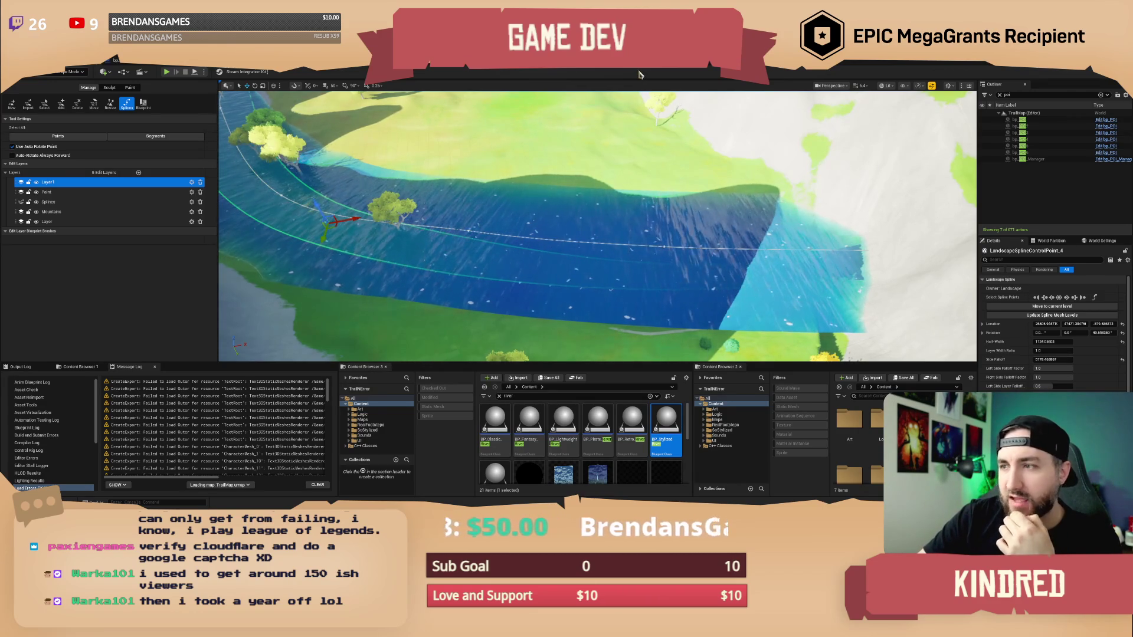
scroll(597, 226, down, 5)
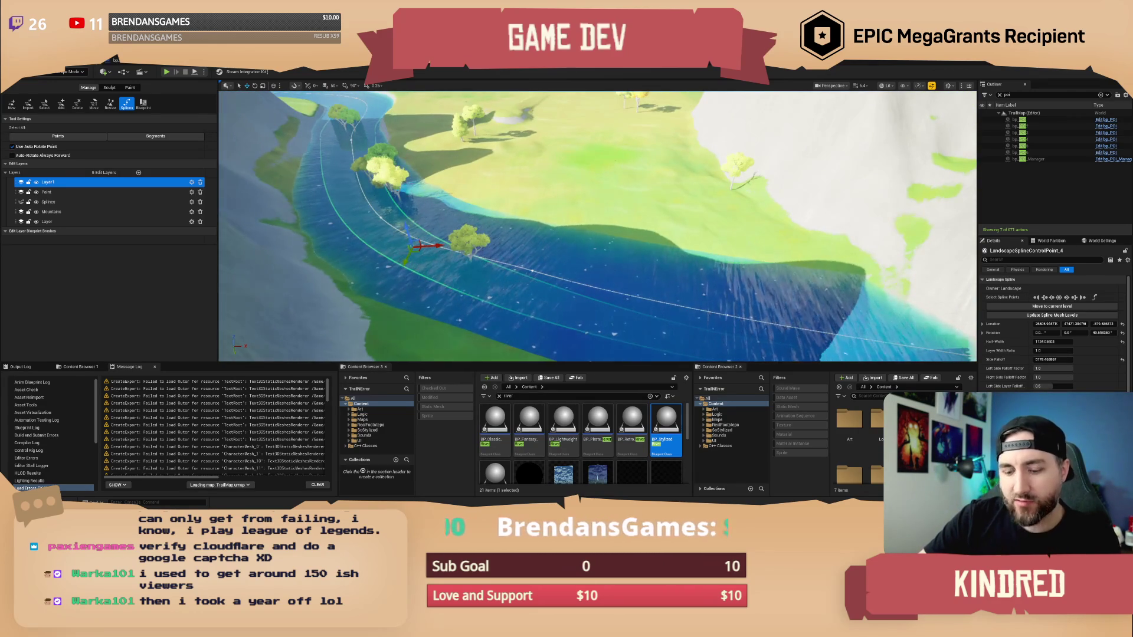
scroll(598, 226, up, 3)
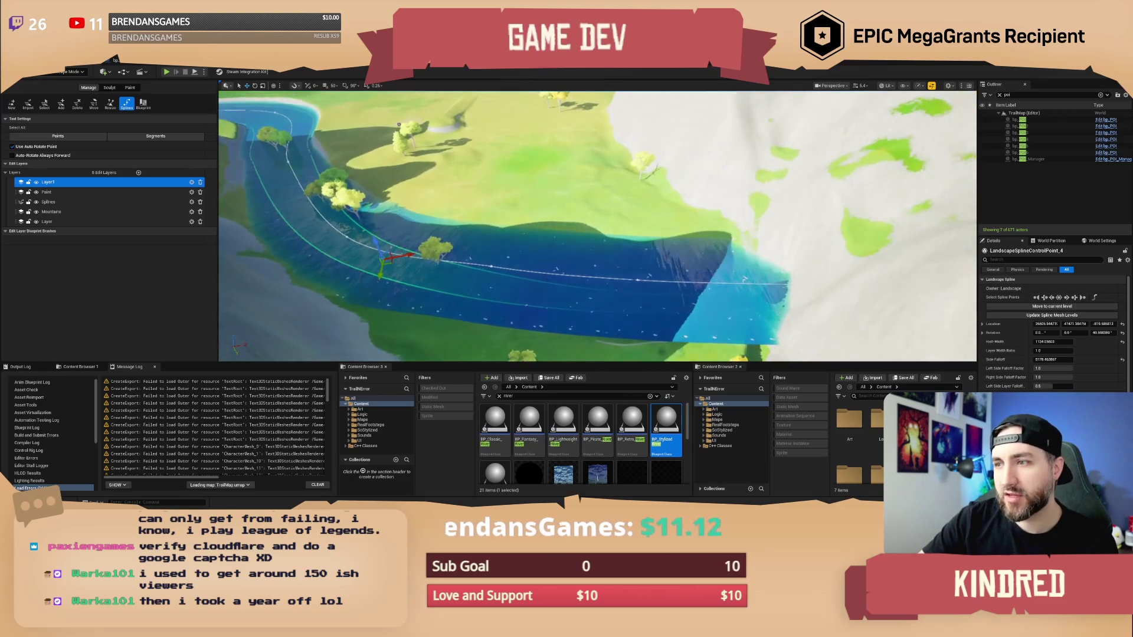
scroll(597, 226, down, 2)
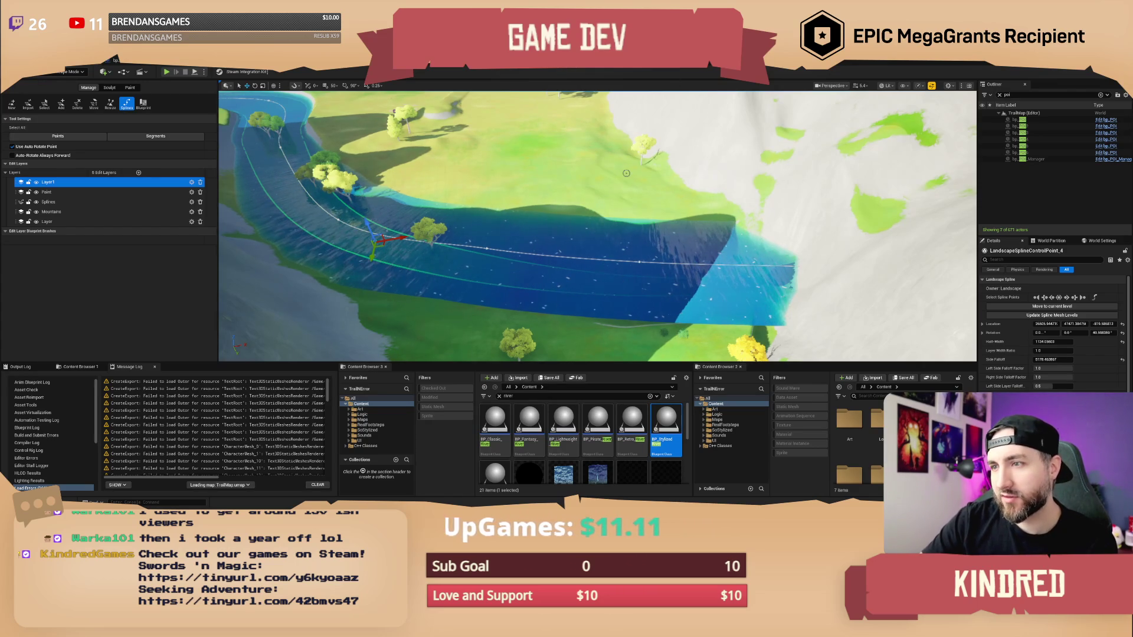
mouse_move(626, 175)
mouse_down()
mouse_move(626, 159)
mouse_move(696, 168)
mouse_up()
mouse_move(625, 213)
mouse_down()
mouse_move(647, 214)
mouse_move(602, 201)
mouse_up()
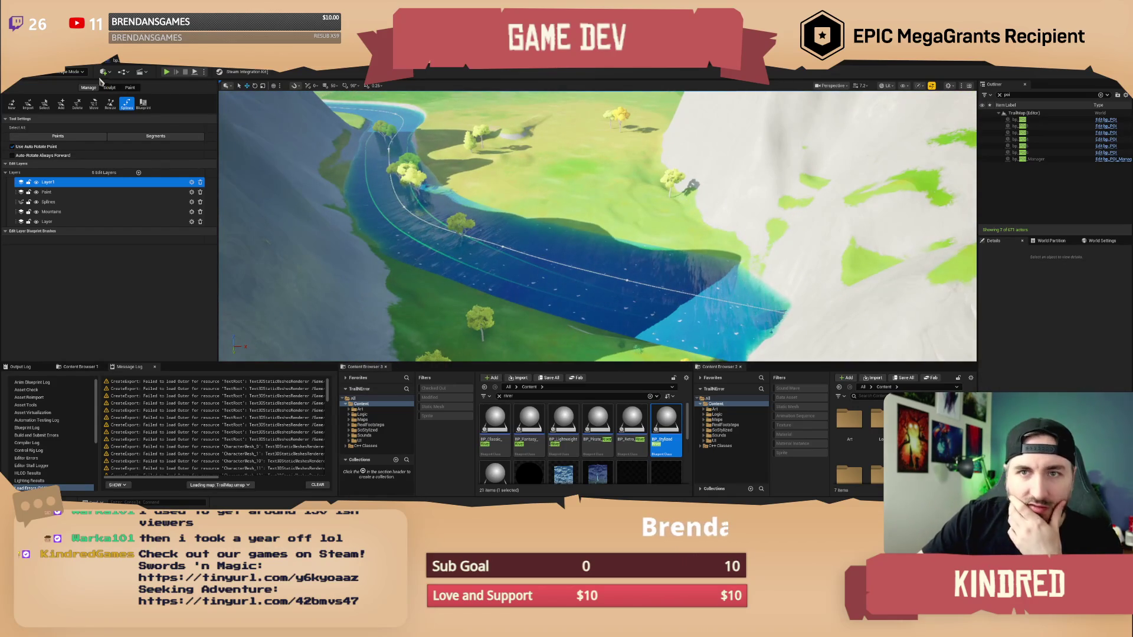
Switch to Selection mode, select and frame BP_StylizedRiver2, and bring up MI_Water_Classic_River.
click(70, 71)
click(65, 89)
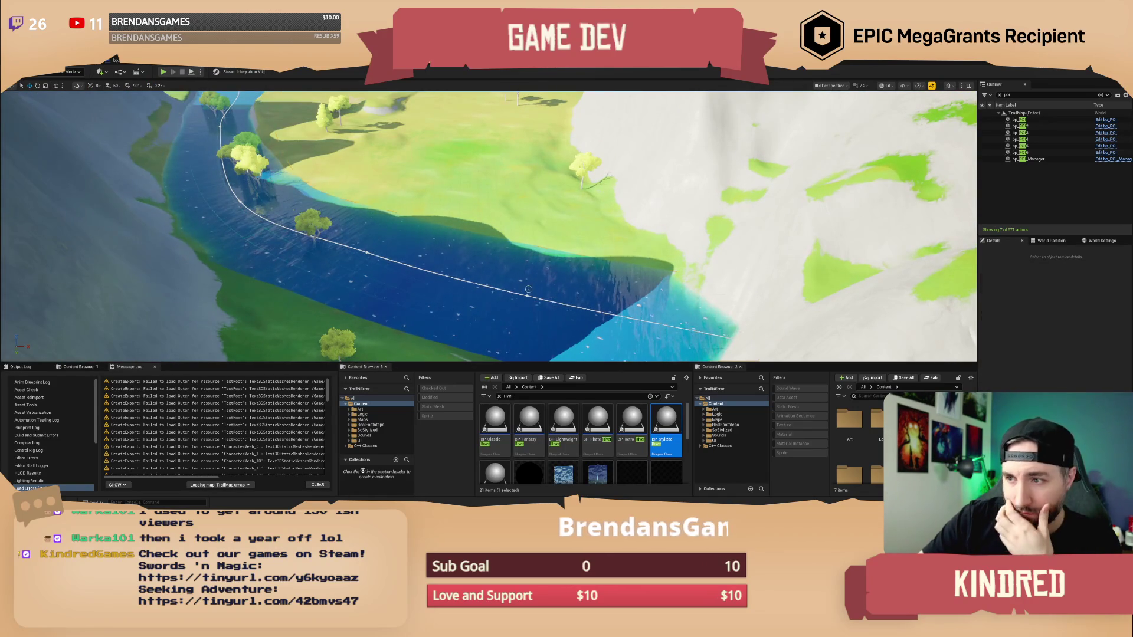
click(527, 288)
key(f)
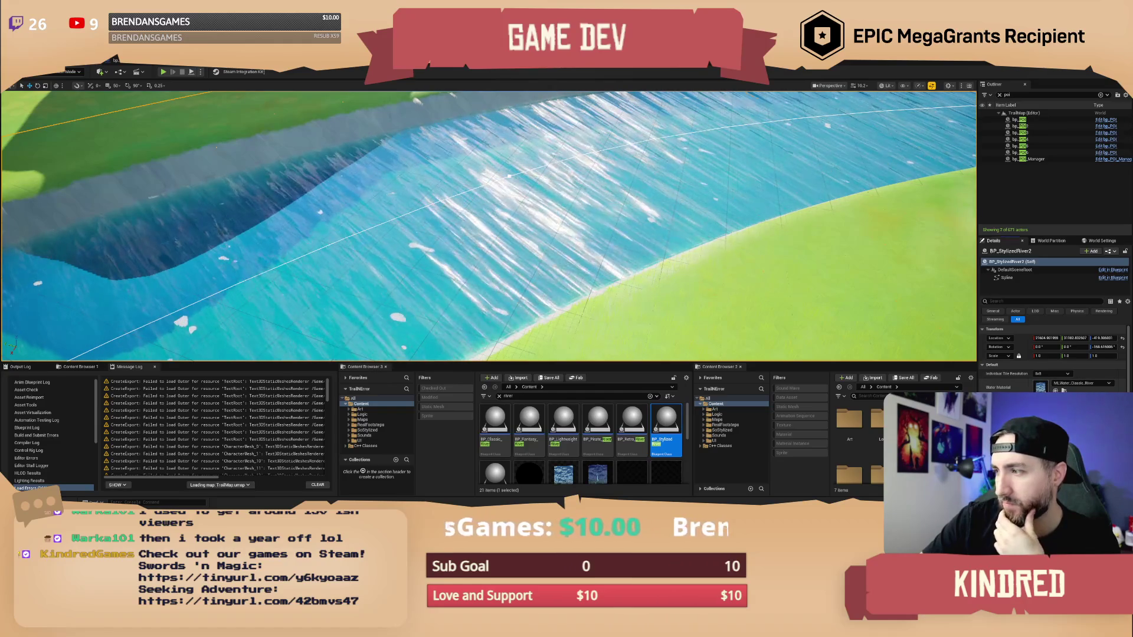
key(alt+Tab)
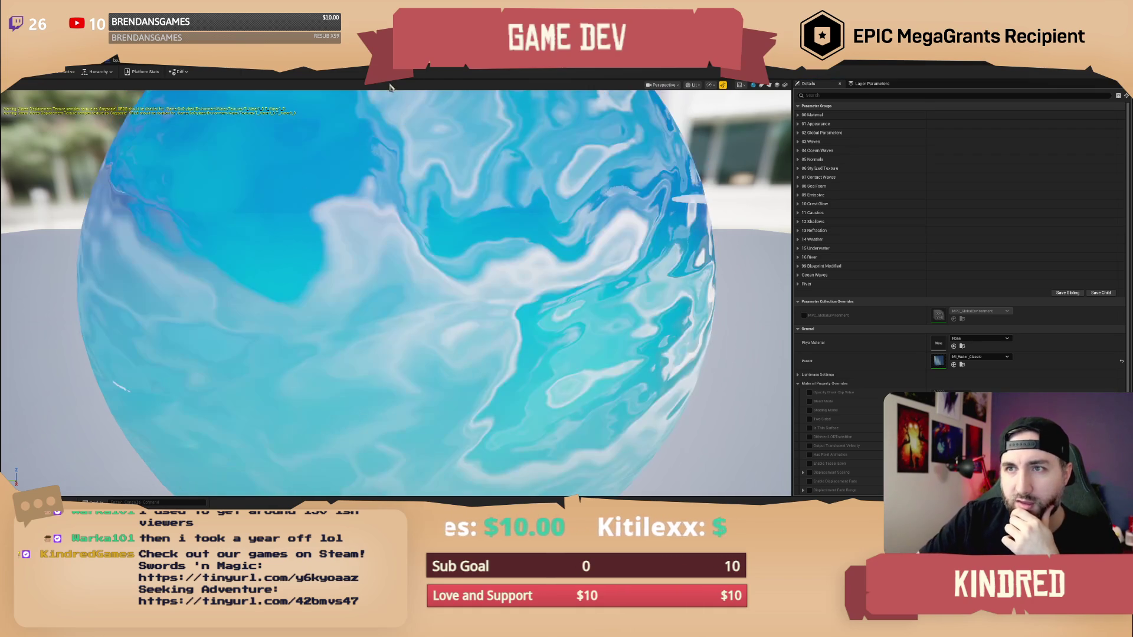
Float the MI_Water_Classic_River editor as its own window positioned over the level view.
key(alt+Tab)
mouse_move(1034, 303)
mouse_down()
mouse_move(677, 258)
mouse_move(741, 258)
mouse_move(631, 229)
mouse_move(968, 407)
mouse_up()
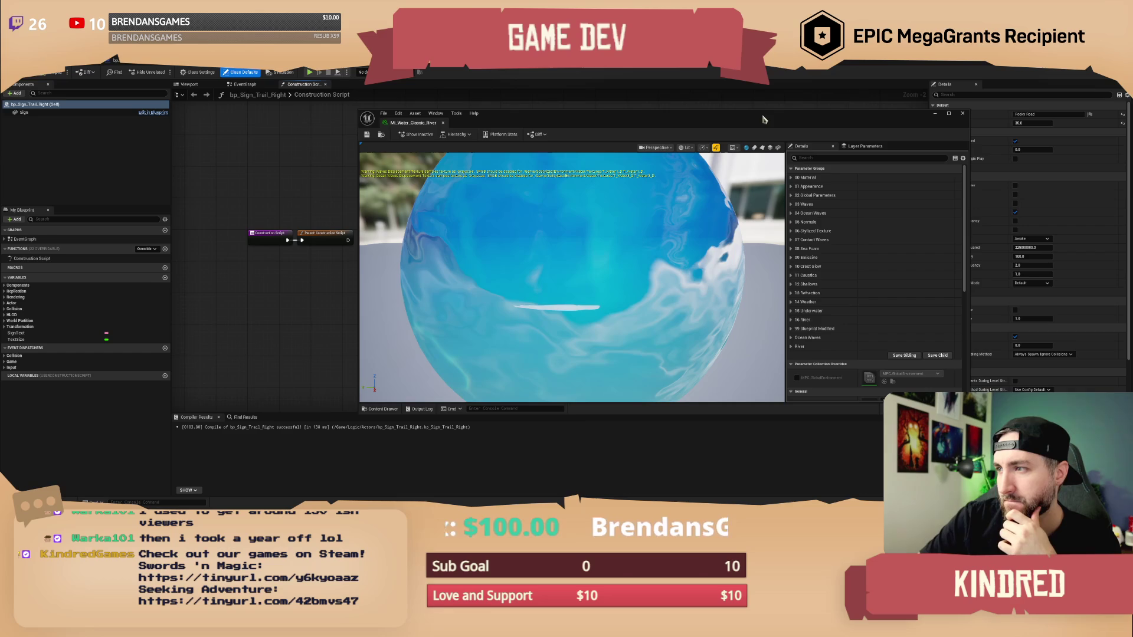
drag(753, 125, 860, 135)
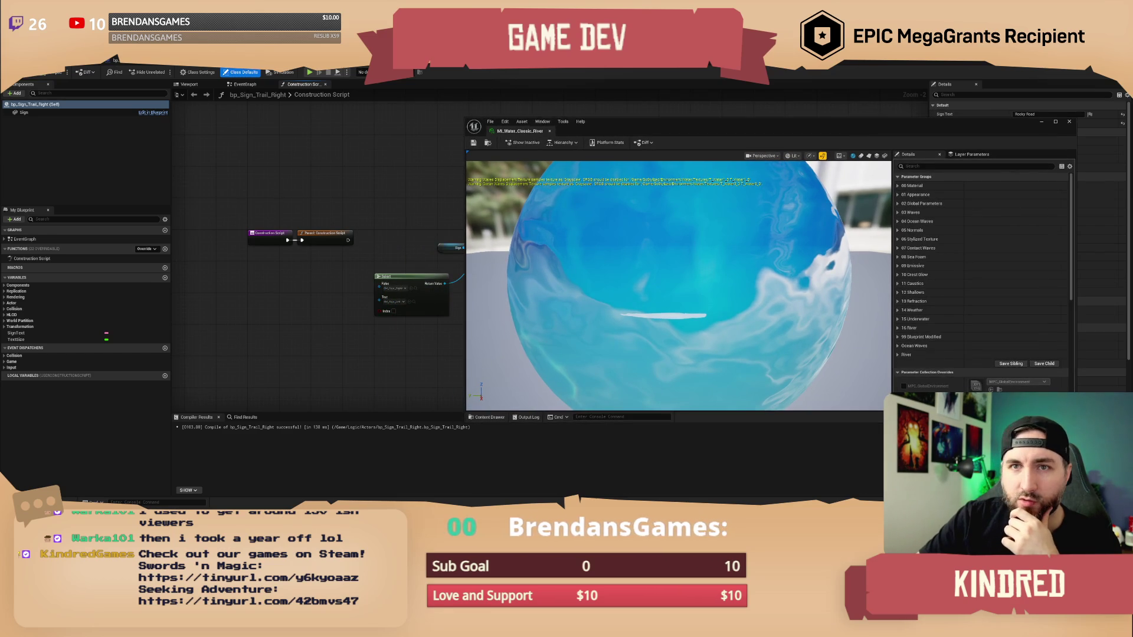
click(115, 61)
scroll(358, 230, down, 5)
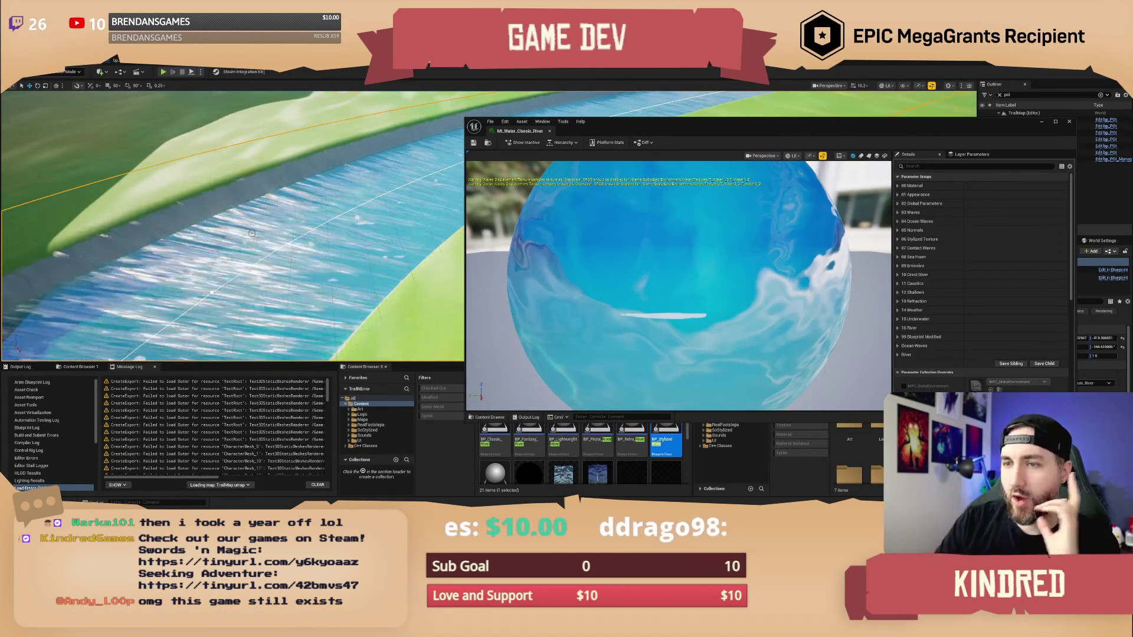
drag(1005, 130, 940, 105)
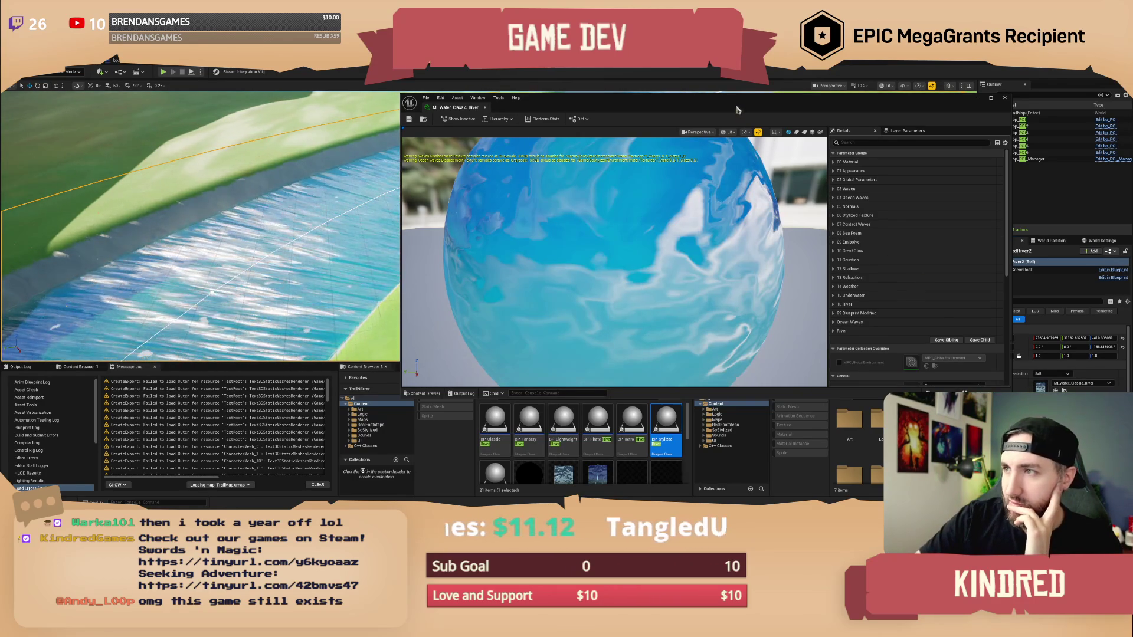
drag(738, 109, 690, 108)
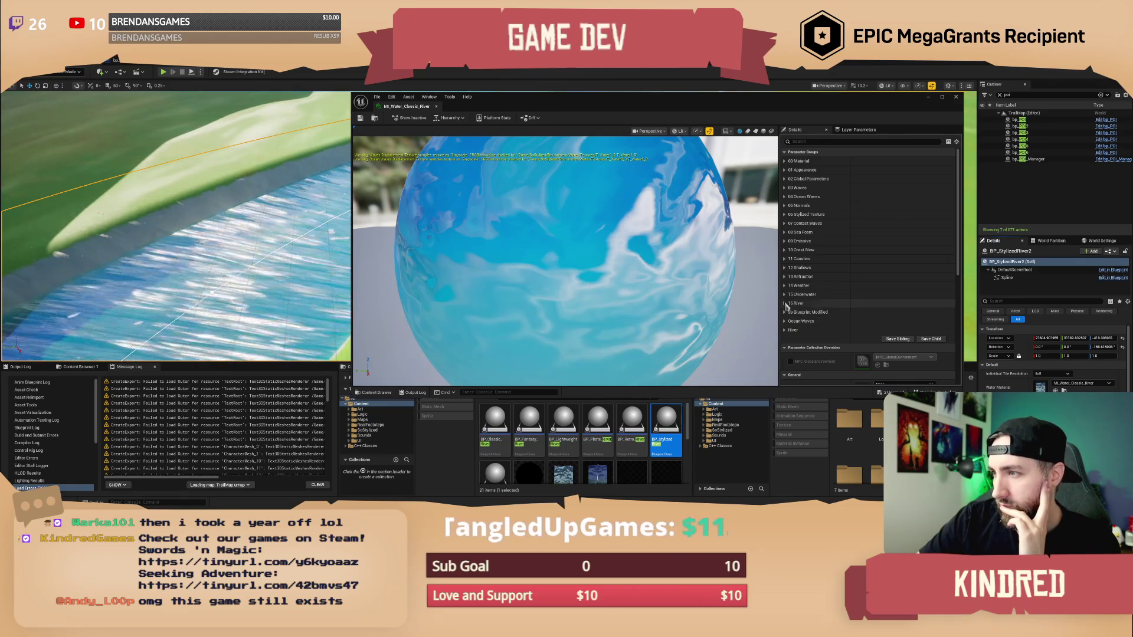
Expand the 05 Normals and 06 Stylized Texture parameter groups.
click(785, 206)
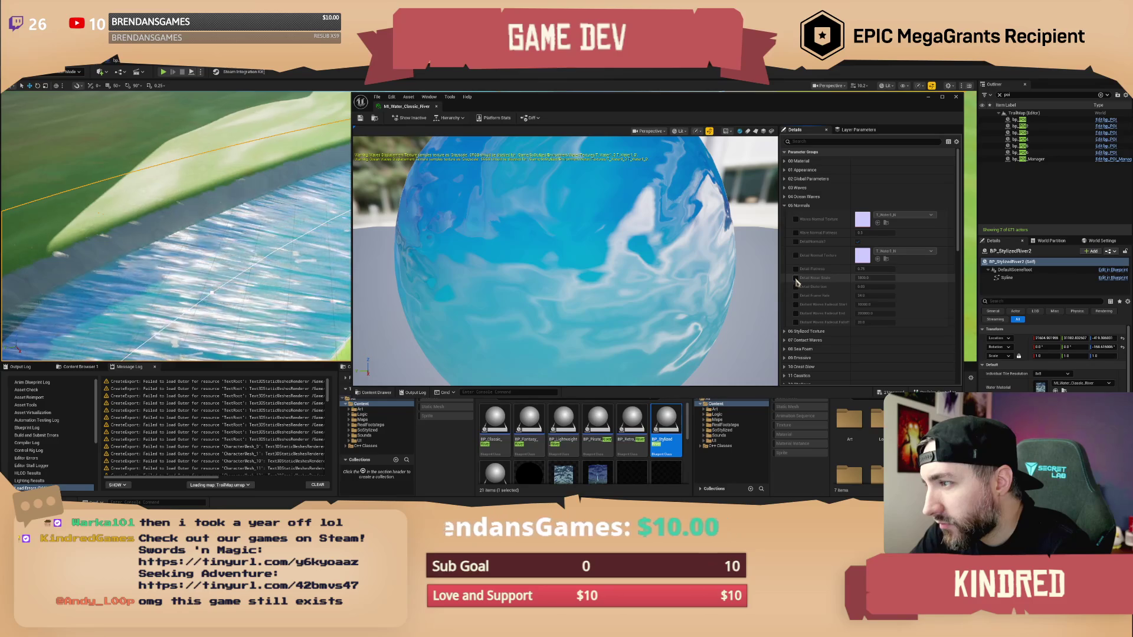
click(798, 331)
scroll(798, 346, down, 1)
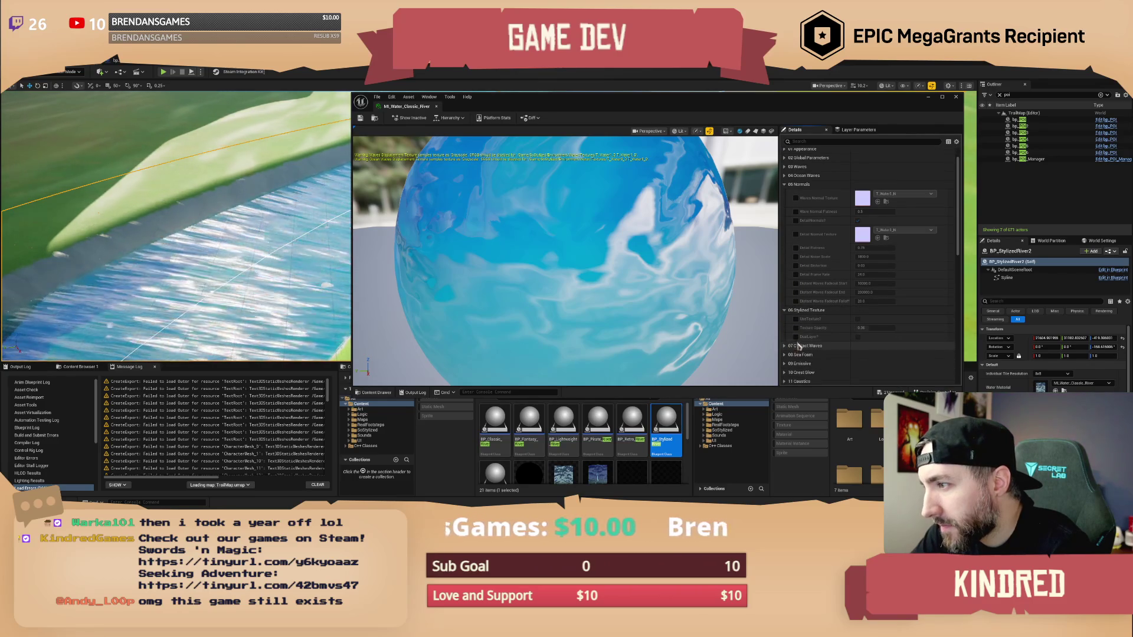
scroll(803, 313, up, 1)
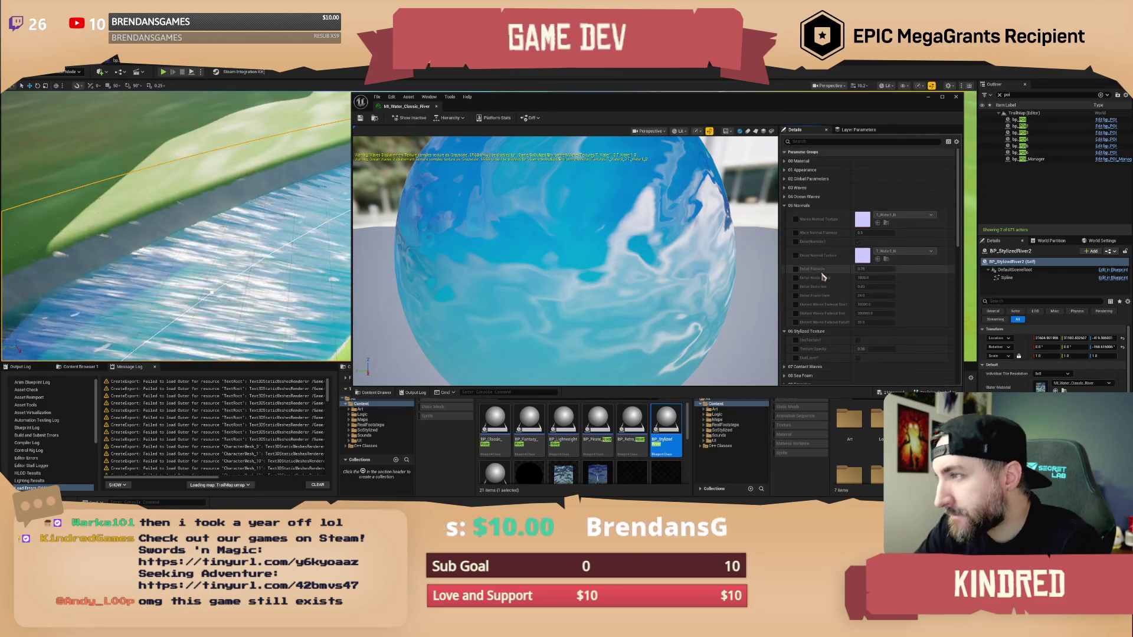